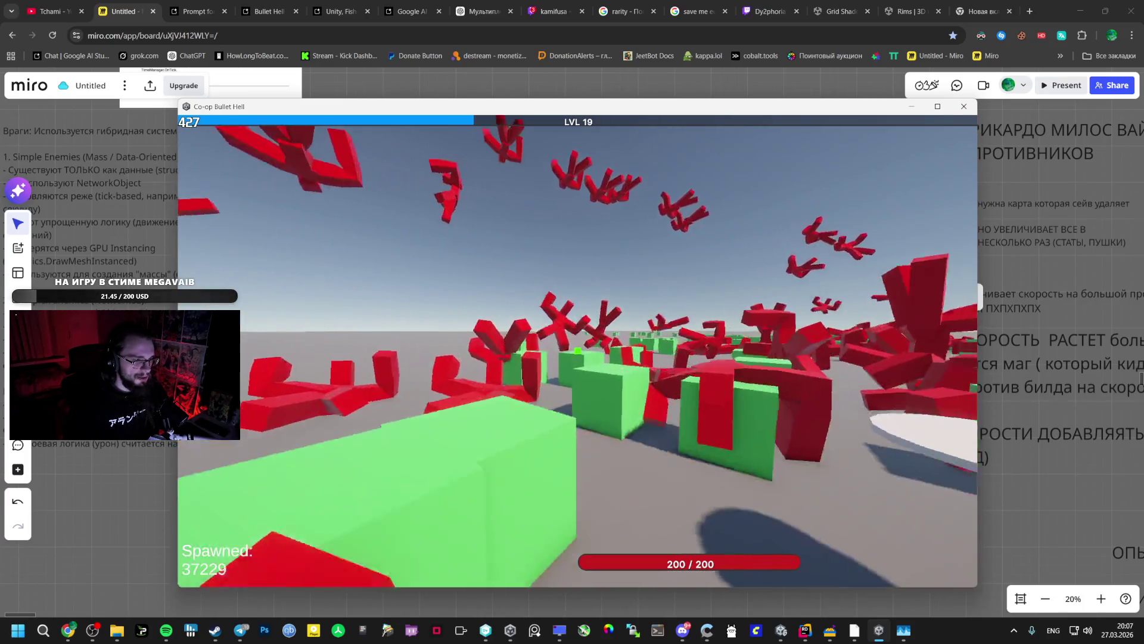
# Pause the game, check the Spawner's 1000 max, radius 50, 100/second settings, then resume
pyautogui.press('Escape')
pyautogui.hotkey('alt', 'Tab')
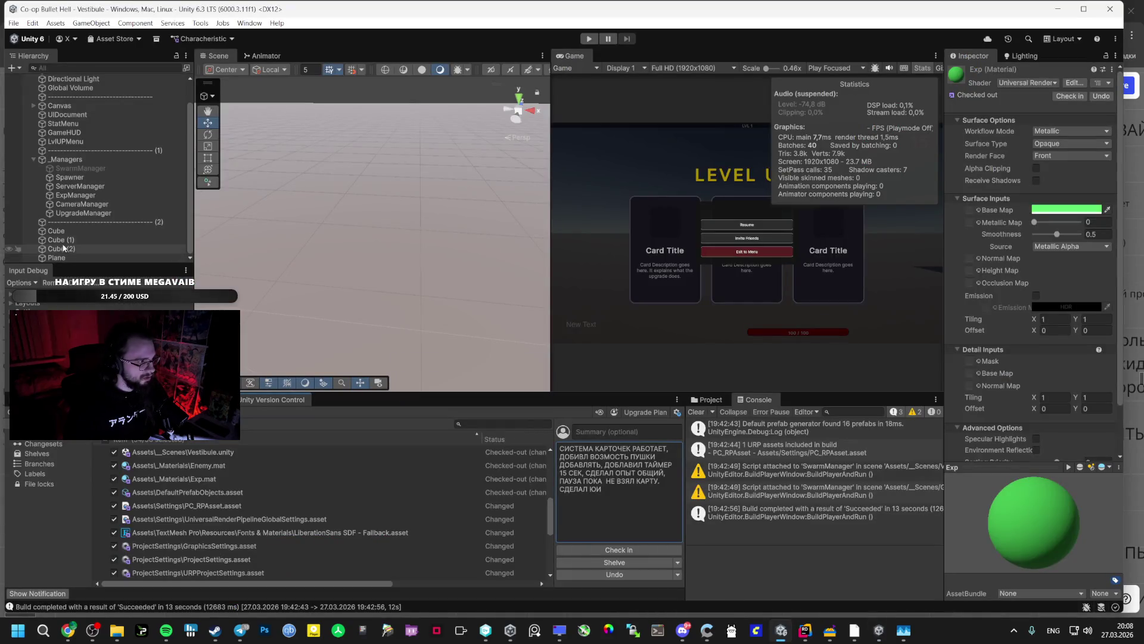
pyautogui.click(88, 213)
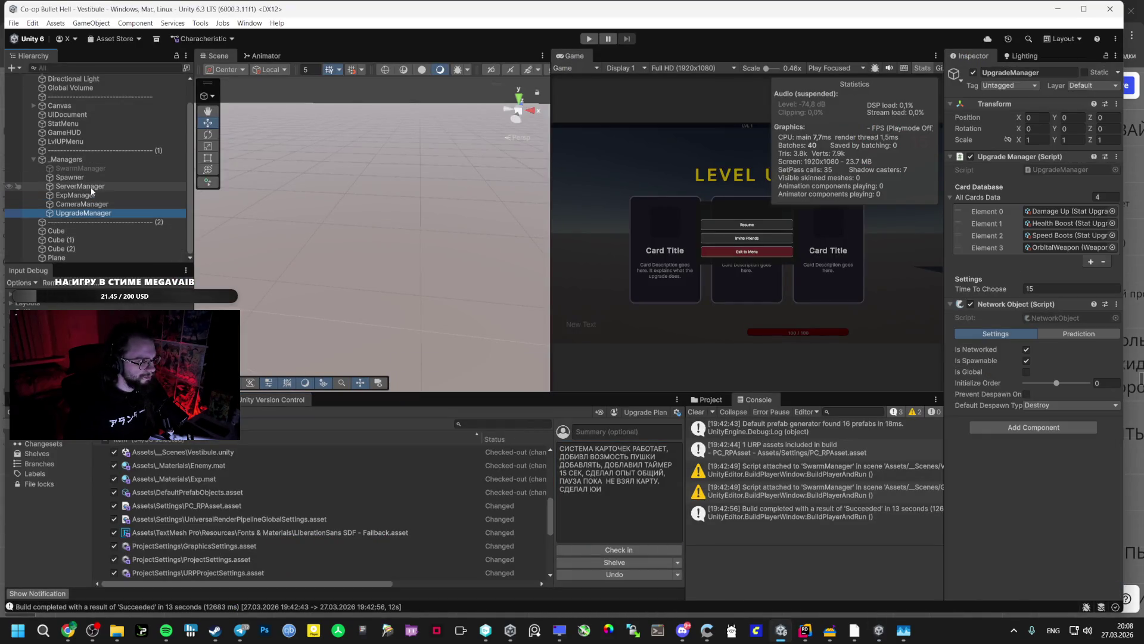
pyautogui.click(88, 178)
pyautogui.hotkey('alt', 'Tab')
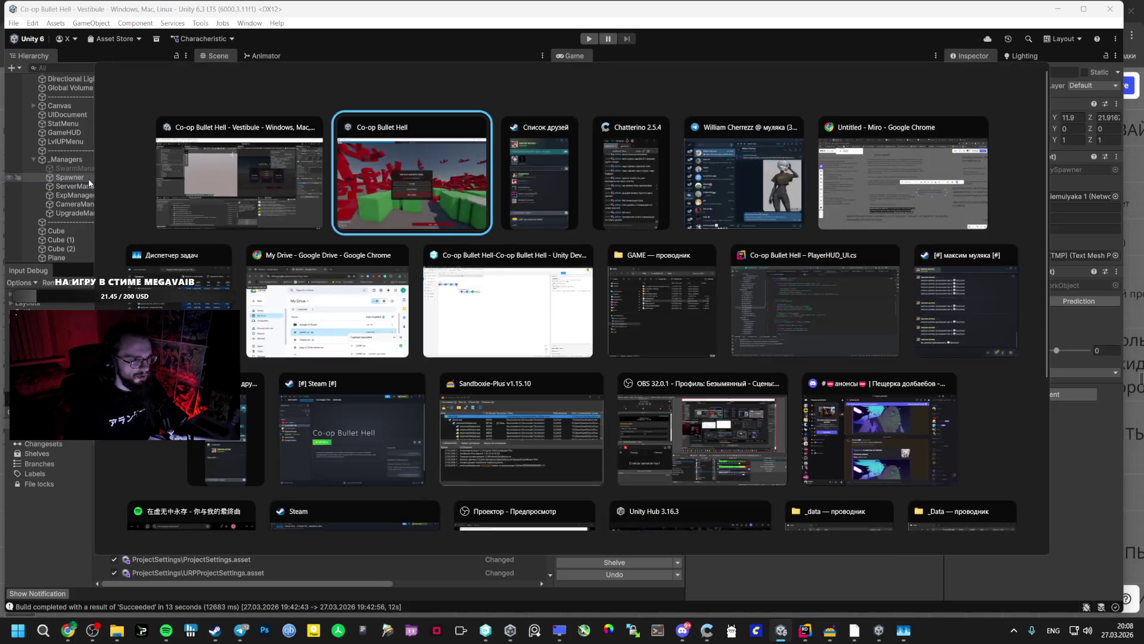
pyautogui.press('Escape')
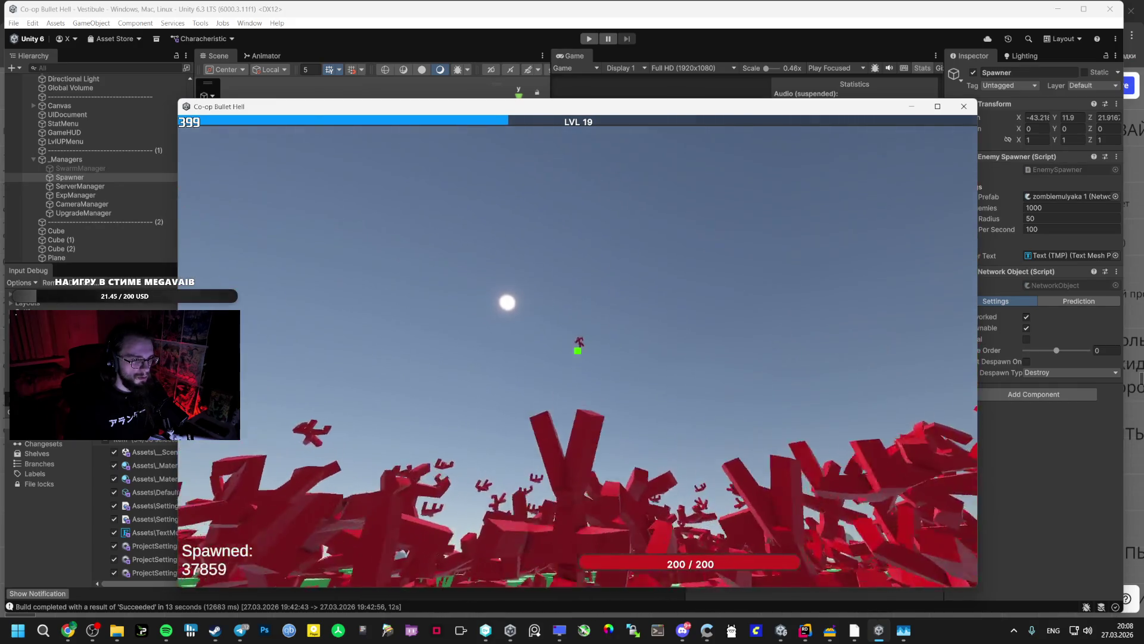
# Keep playing past 39,000 spawned enemies, pausing once, then switch to the Unity editor
pyautogui.press('Tab')
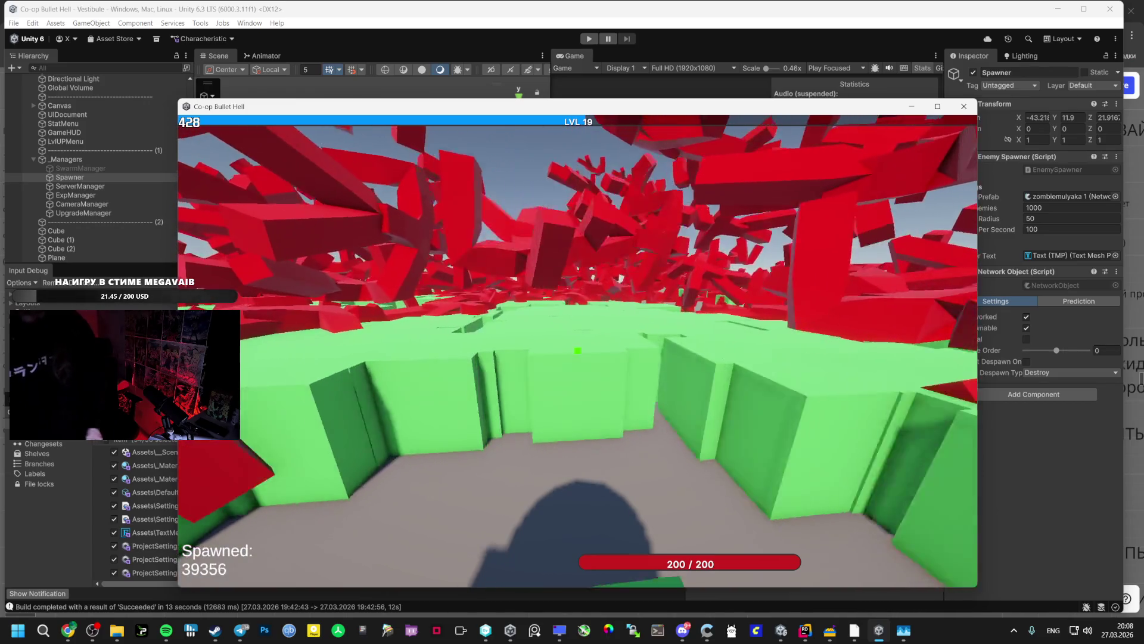
pyautogui.press('Escape')
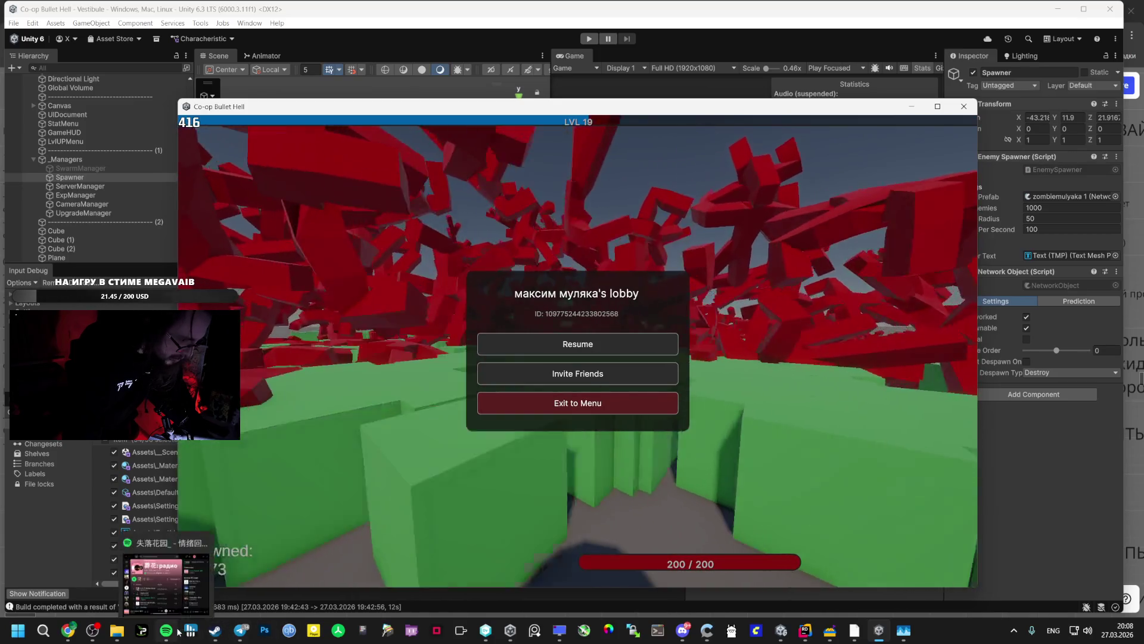
pyautogui.press('Escape')
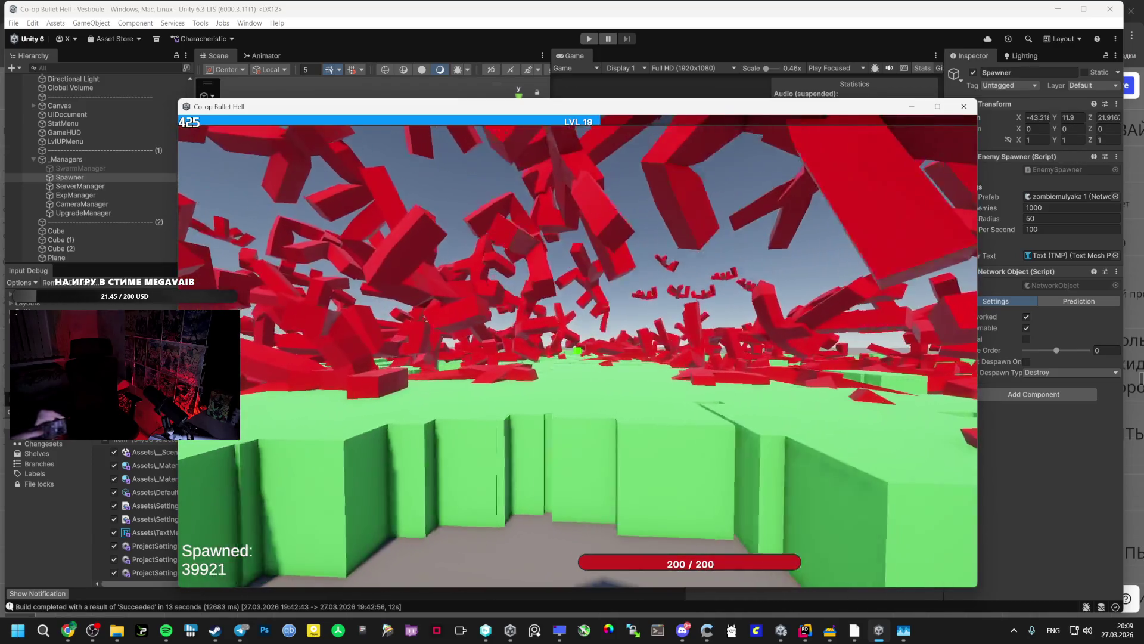
pyautogui.hotkey('alt', 'Tab')
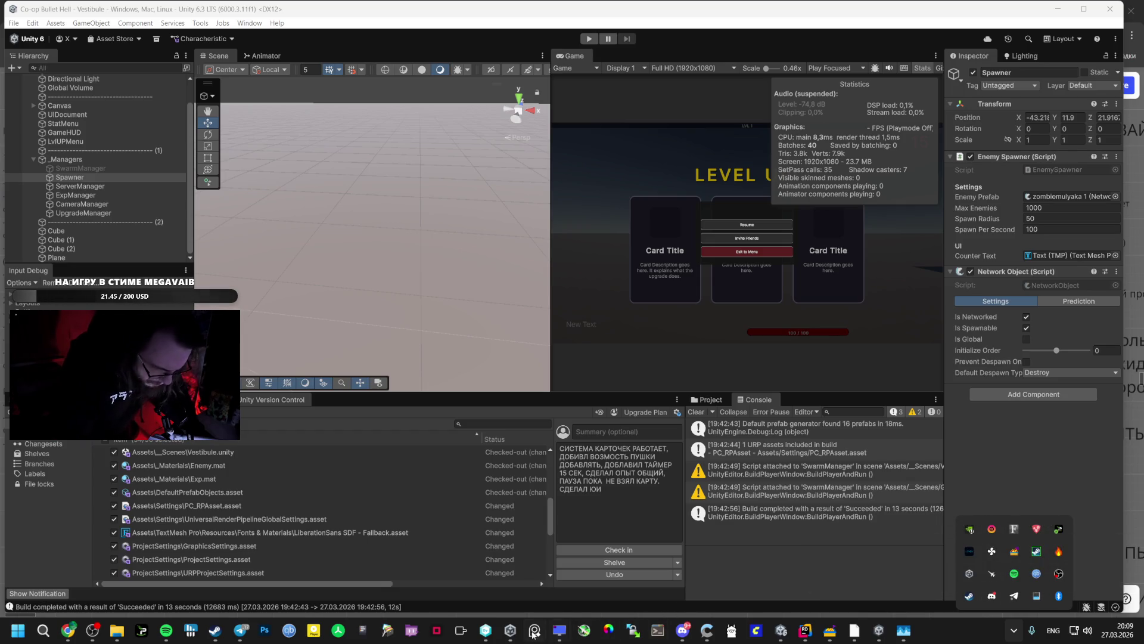
# Set RivaTuner's Global profile framerate limit to 60 and bring the game back to the front
pyautogui.click(563, 633)
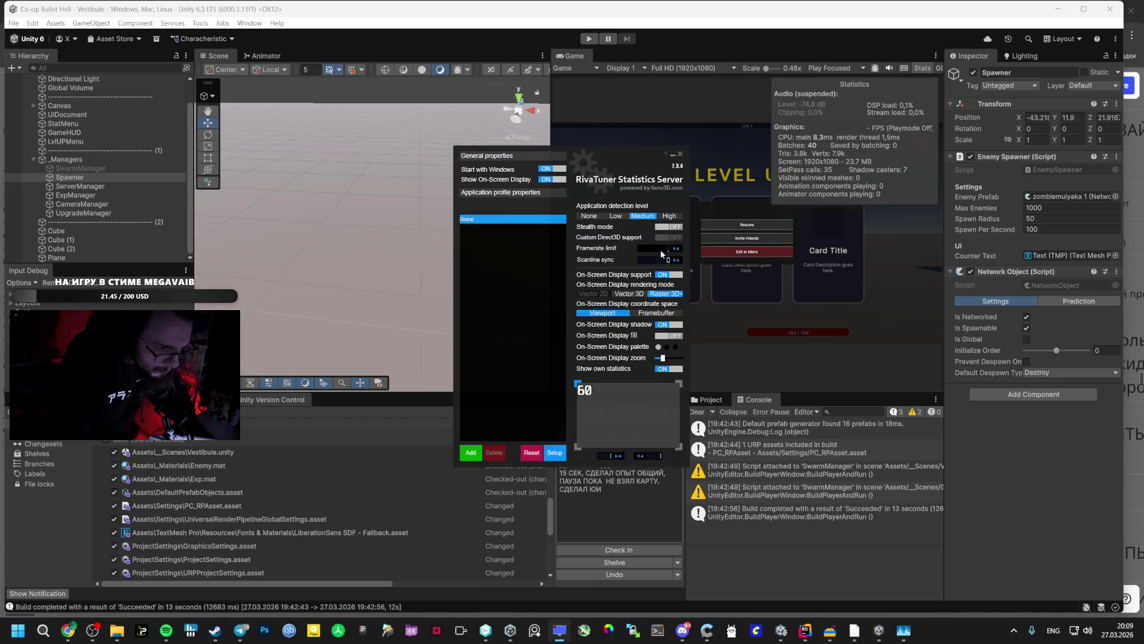
pyautogui.write('60')
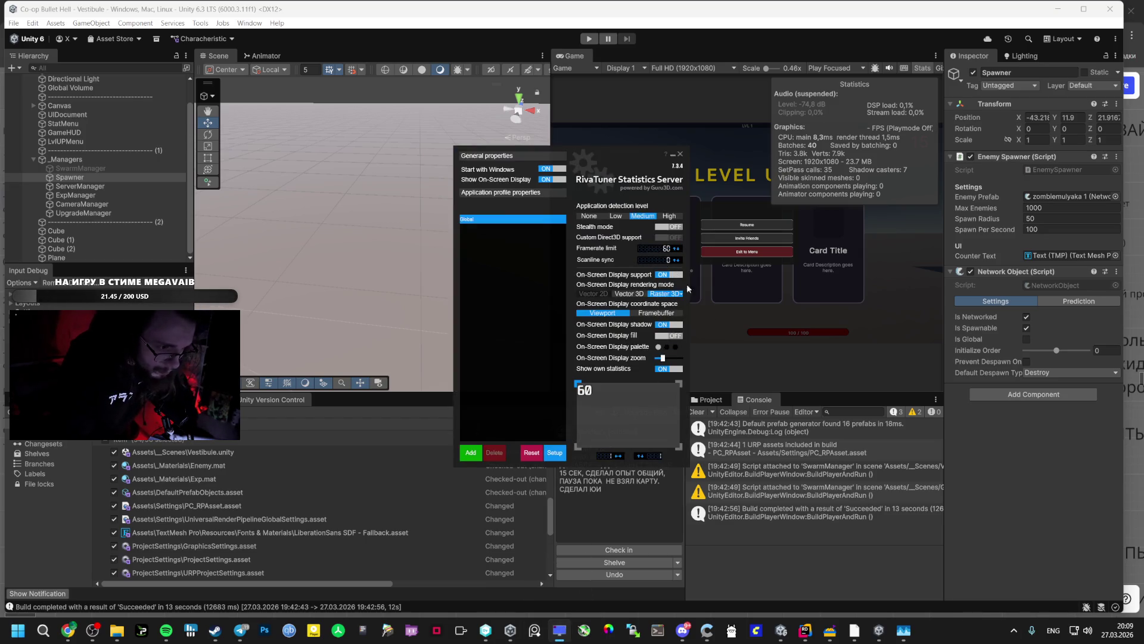
pyautogui.click(880, 630)
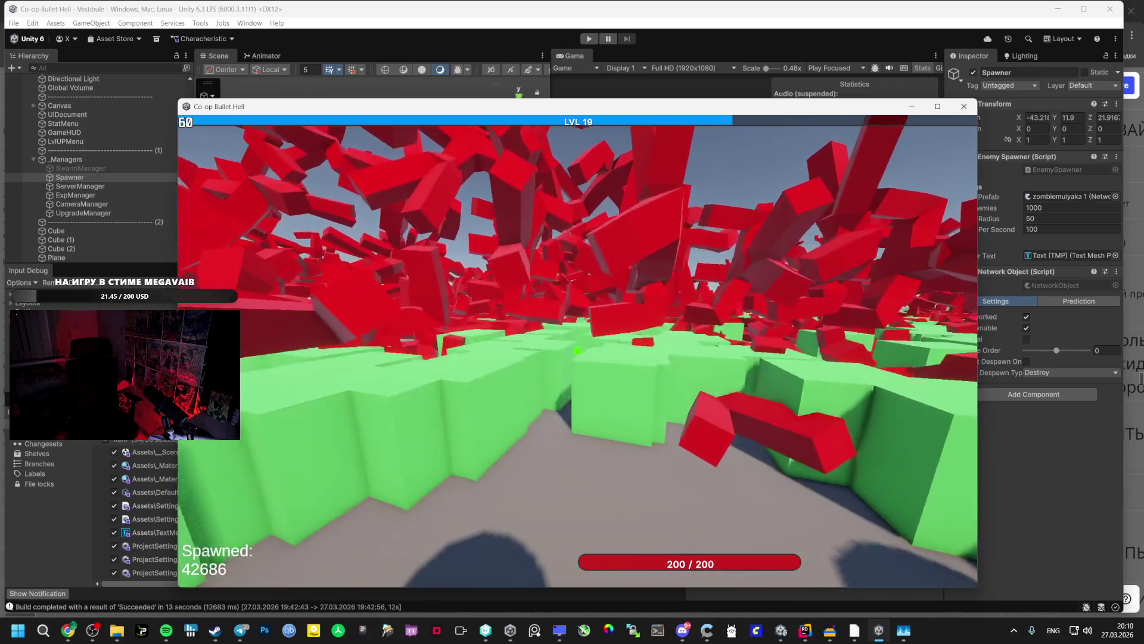
# Move the player forward toward the green blocks, now holding 60 fps
pyautogui.press('w')
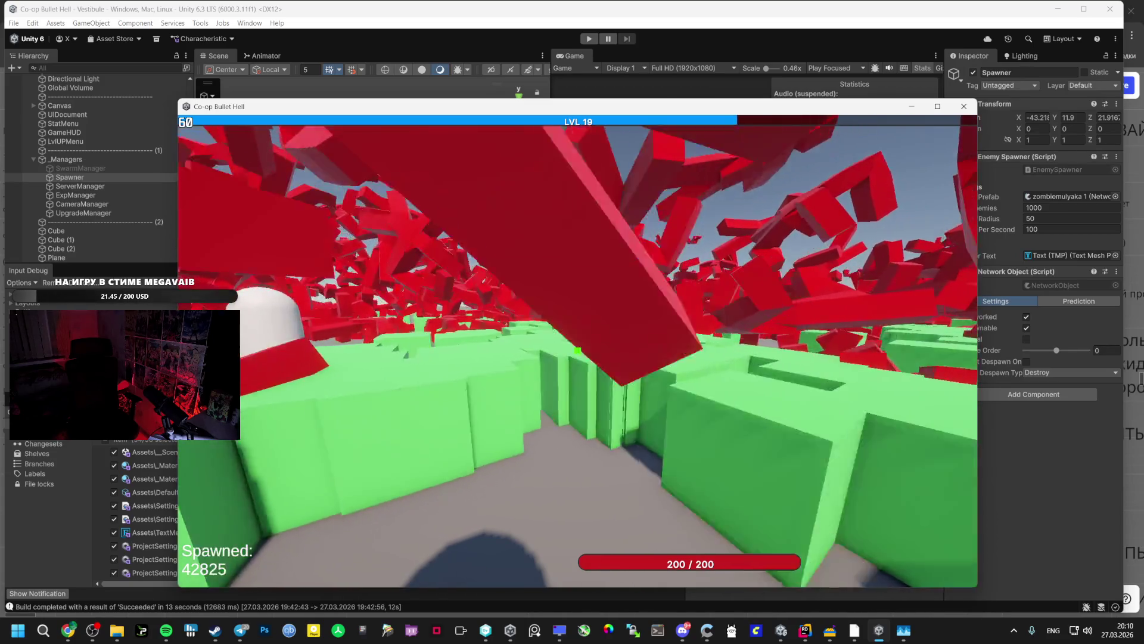
# Roam the arena through the green cubes past the white capsule and disc until level 20
pyautogui.press('w')
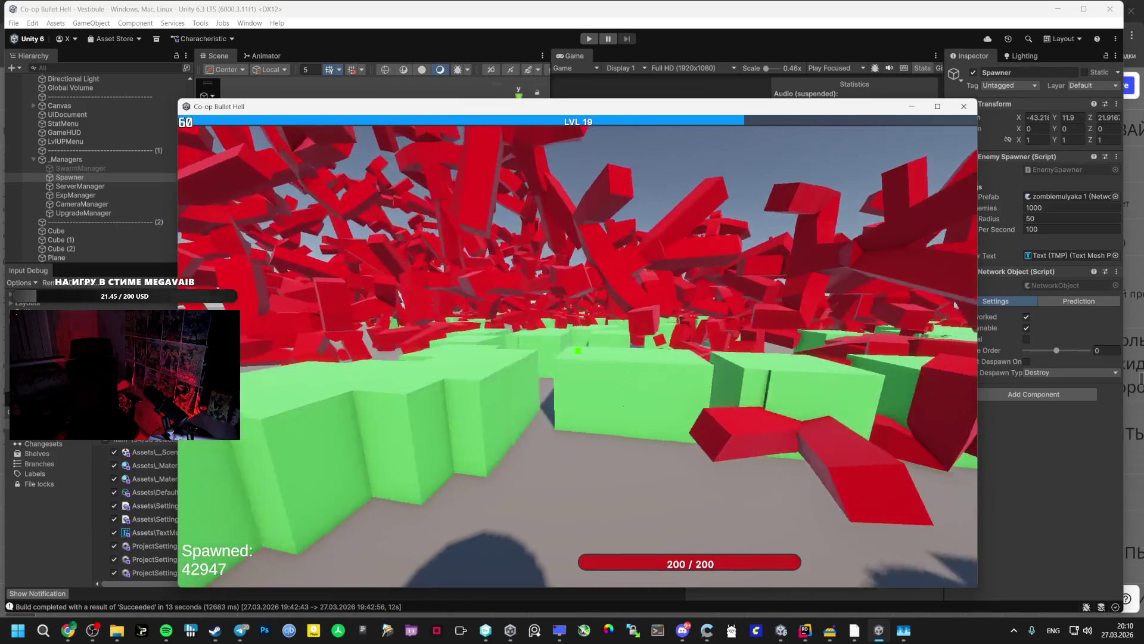
pyautogui.press('s')
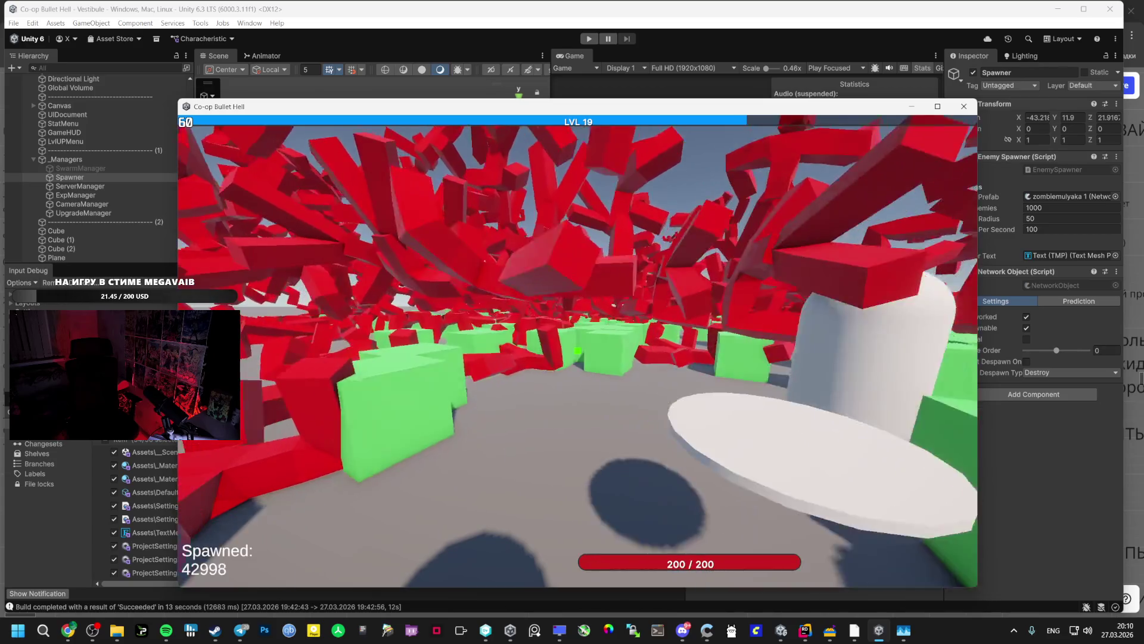
pyautogui.press('w')
pyautogui.press('w')
pyautogui.press('w')
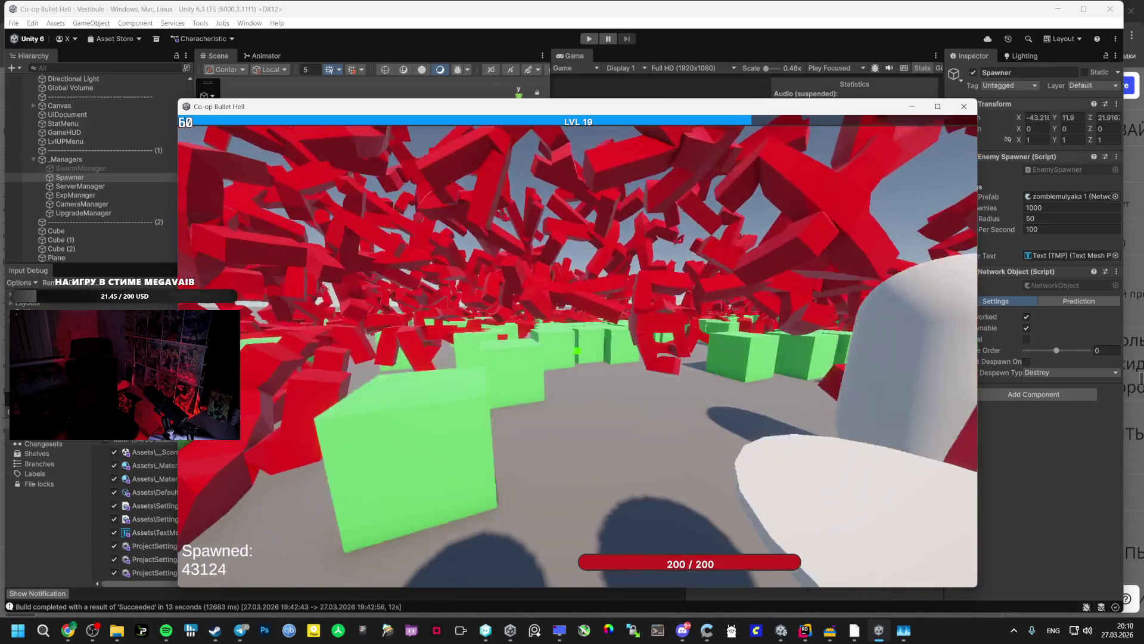
pyautogui.press('w')
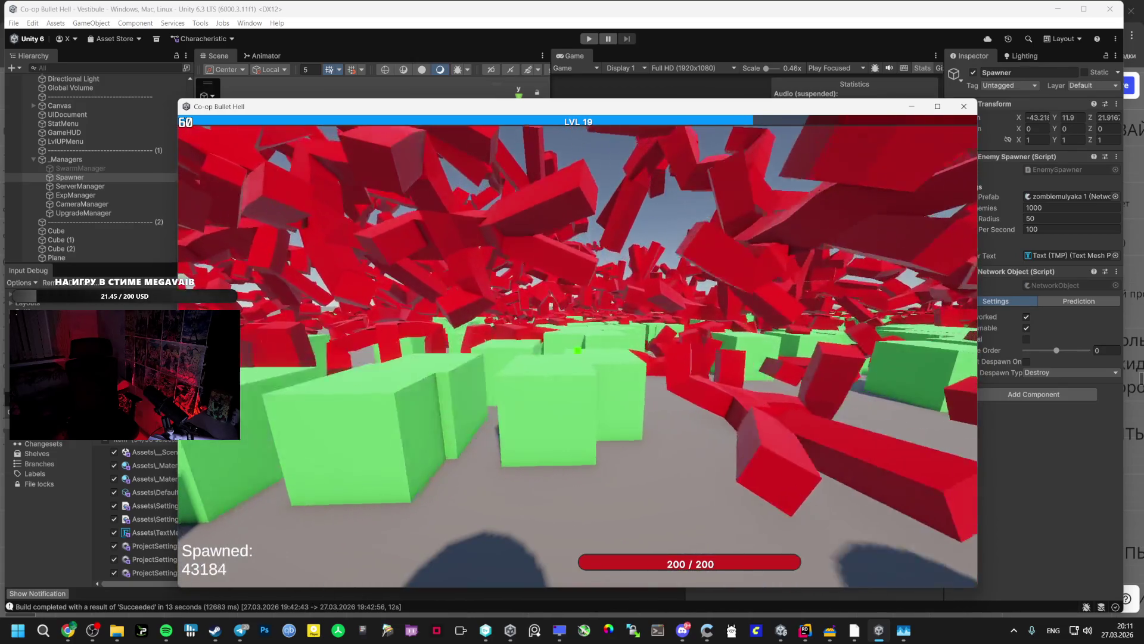
pyautogui.press('w')
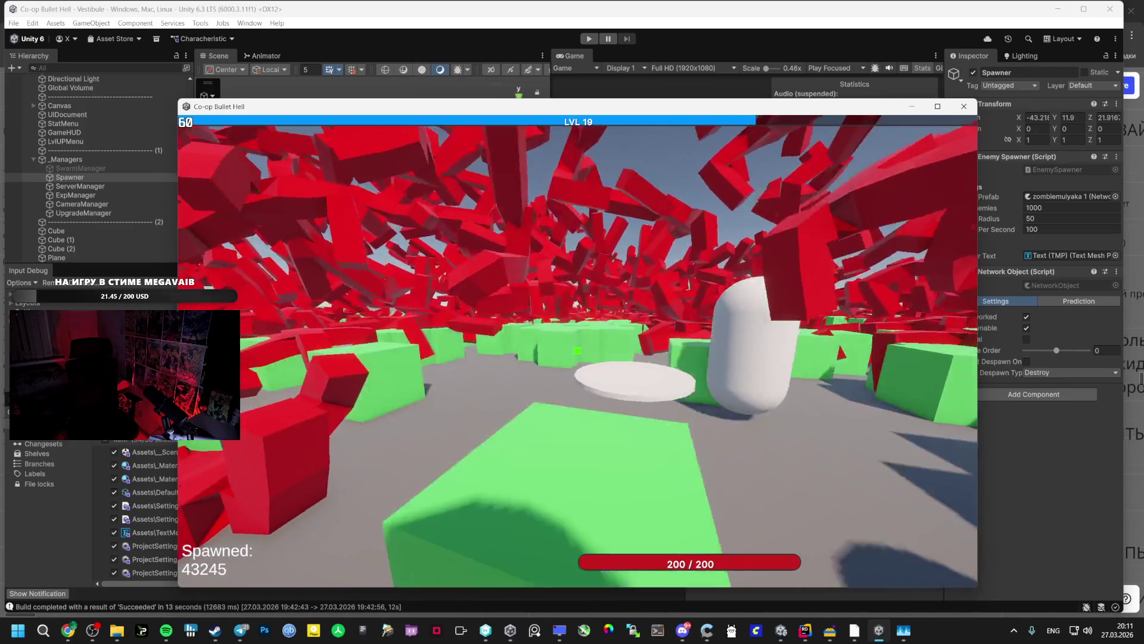
pyautogui.press('w')
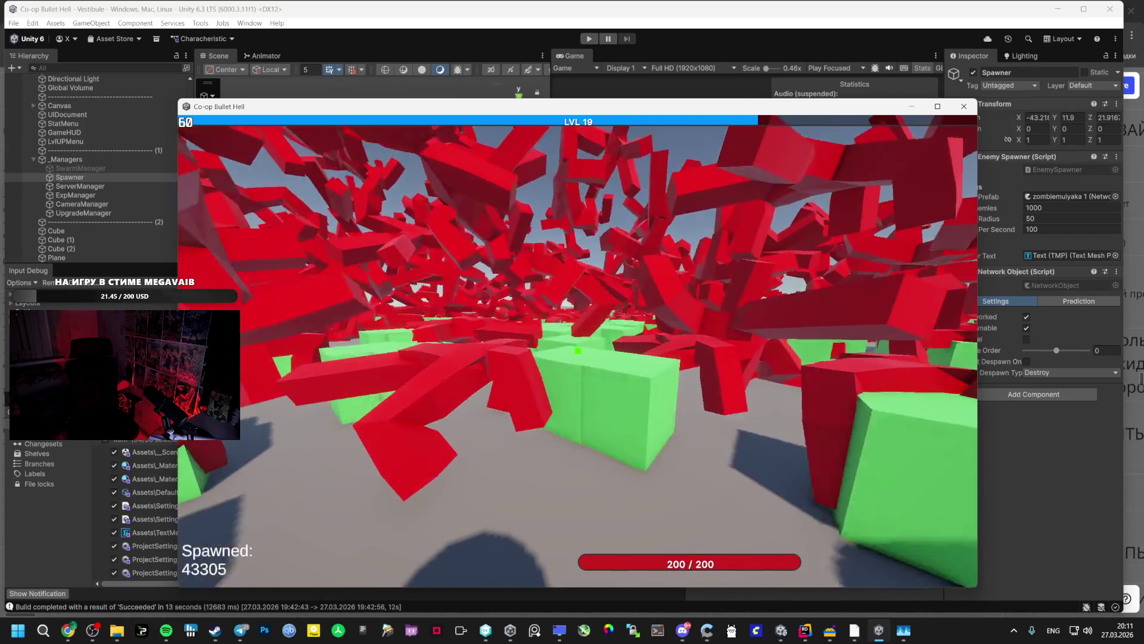
pyautogui.press('w')
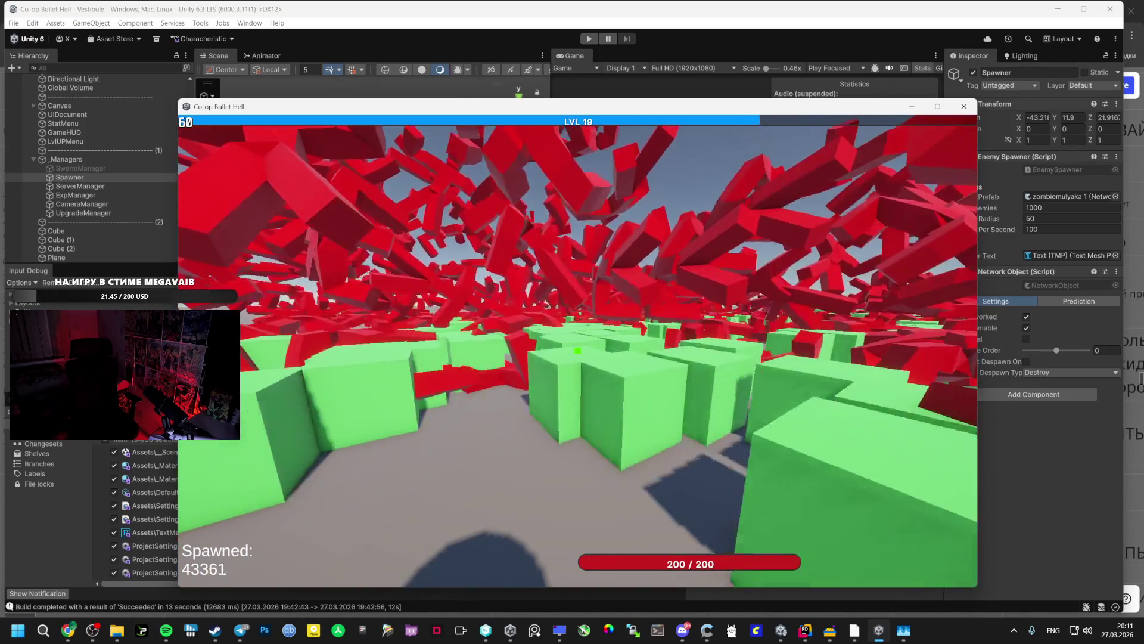
pyautogui.press('w')
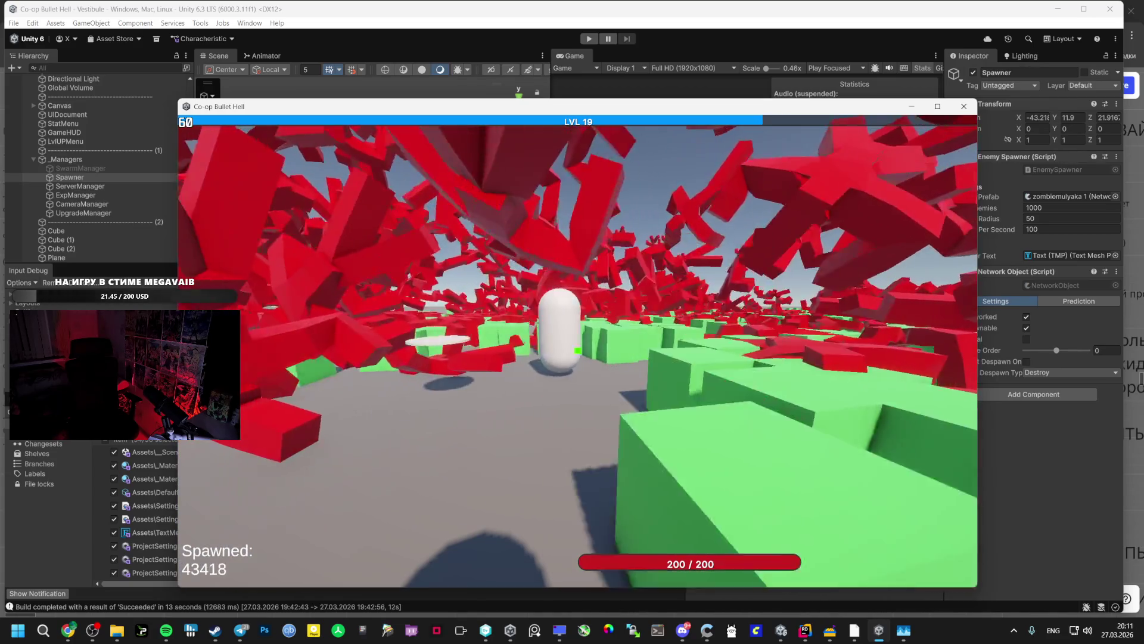
pyautogui.press('w')
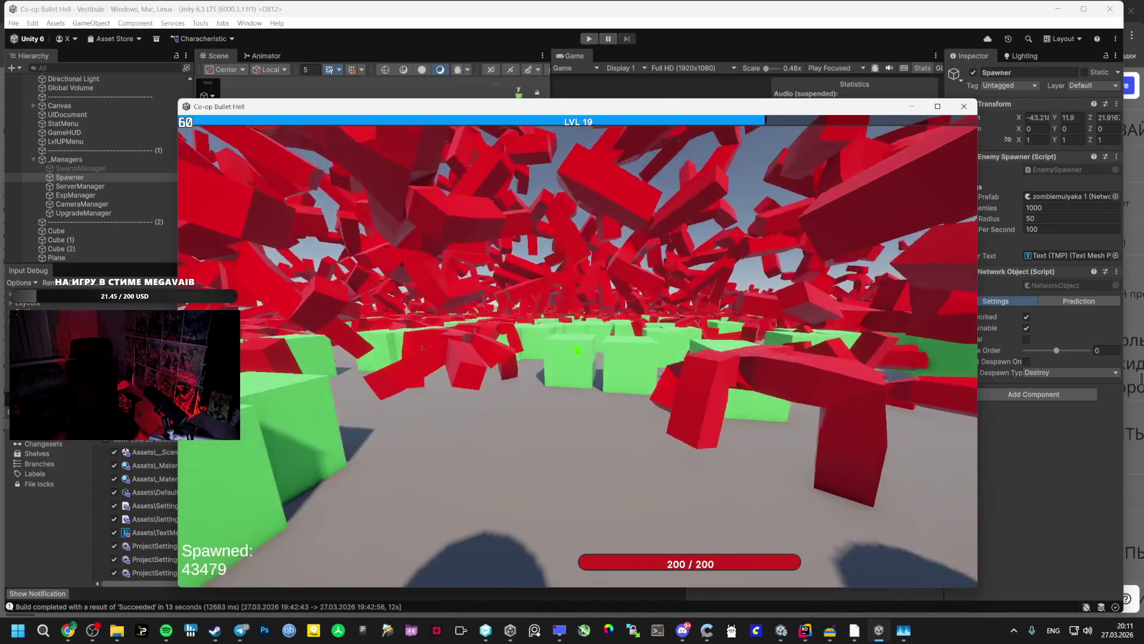
pyautogui.press('w')
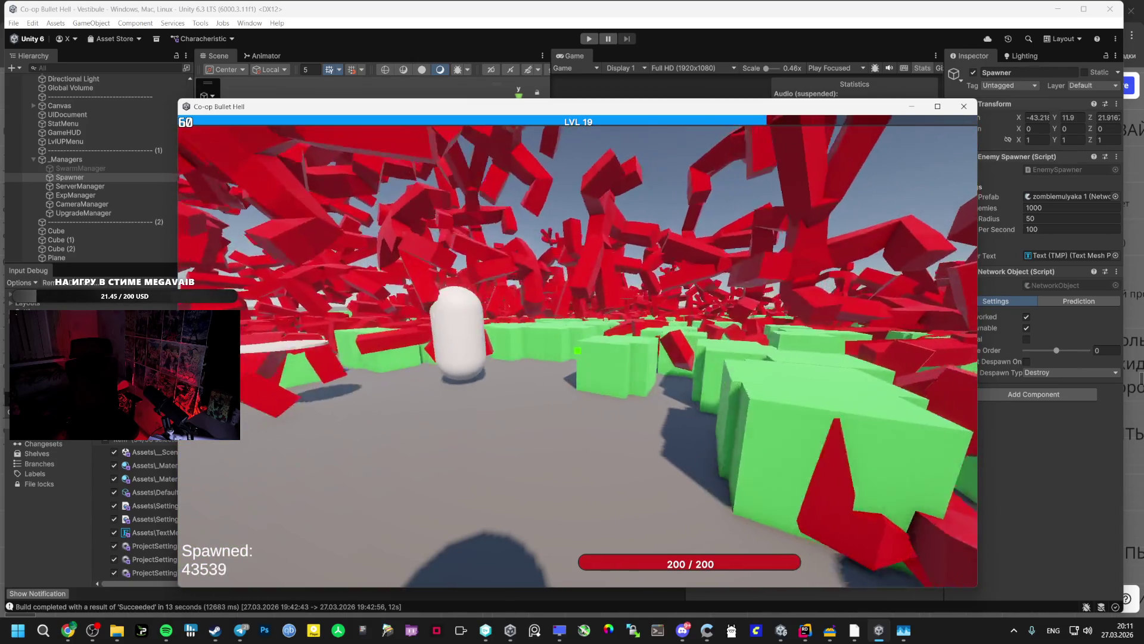
pyautogui.press('w')
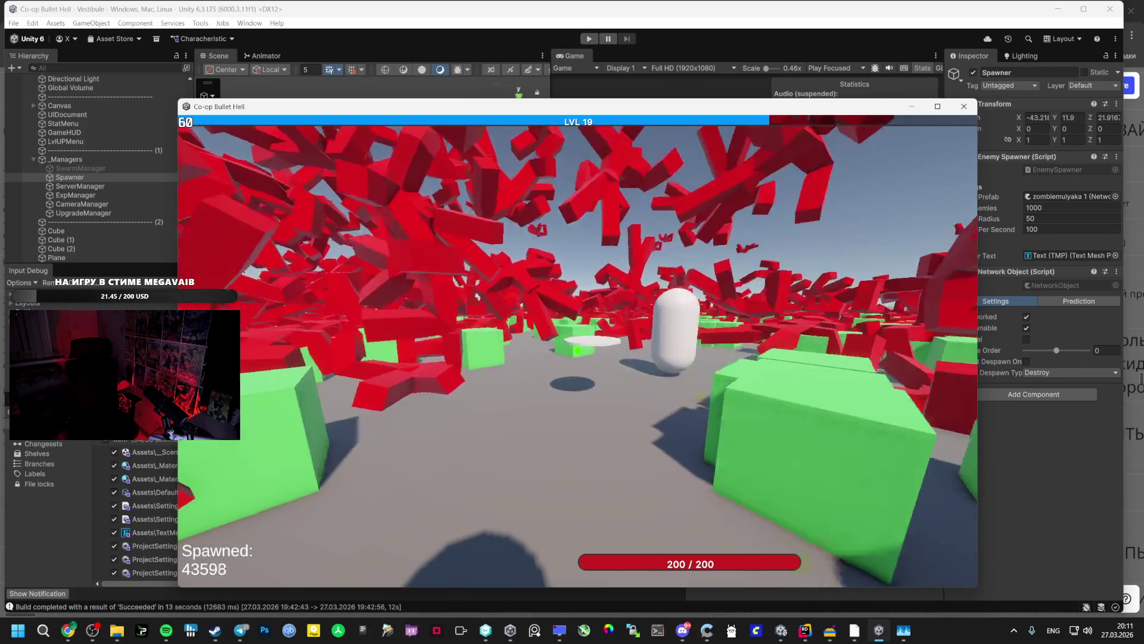
pyautogui.press('w')
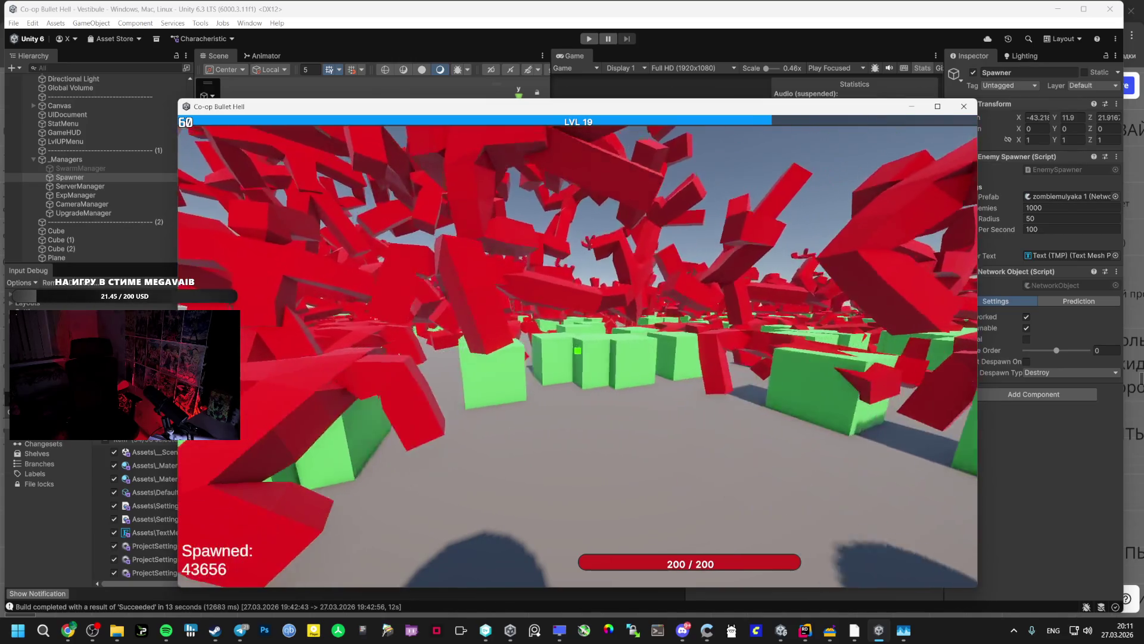
pyautogui.press('w')
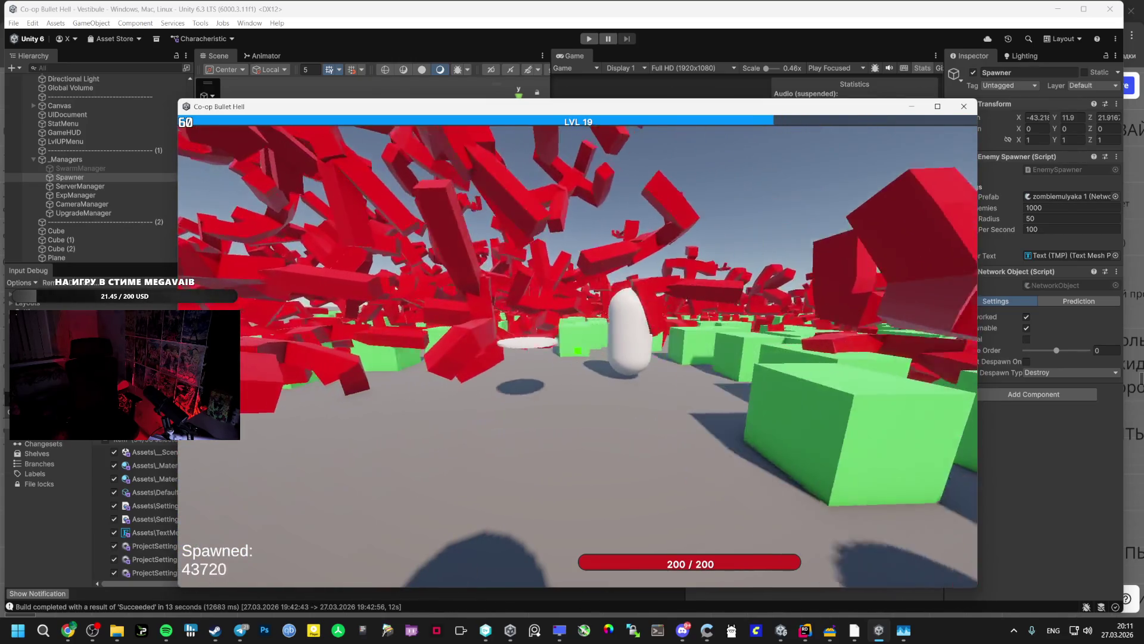
pyautogui.press('w')
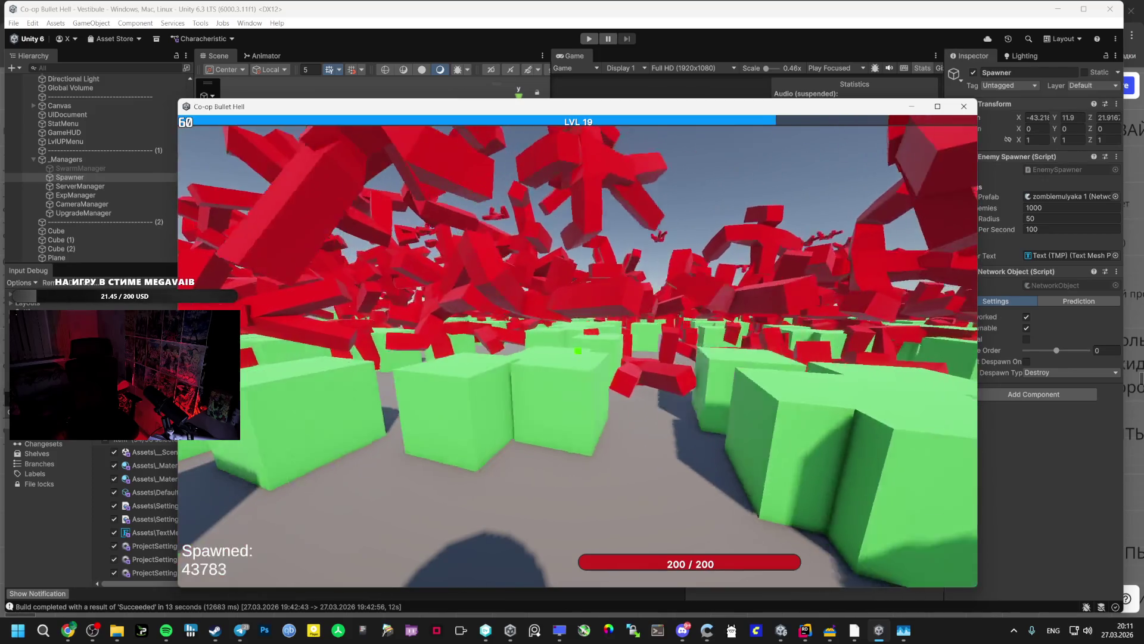
pyautogui.press('w')
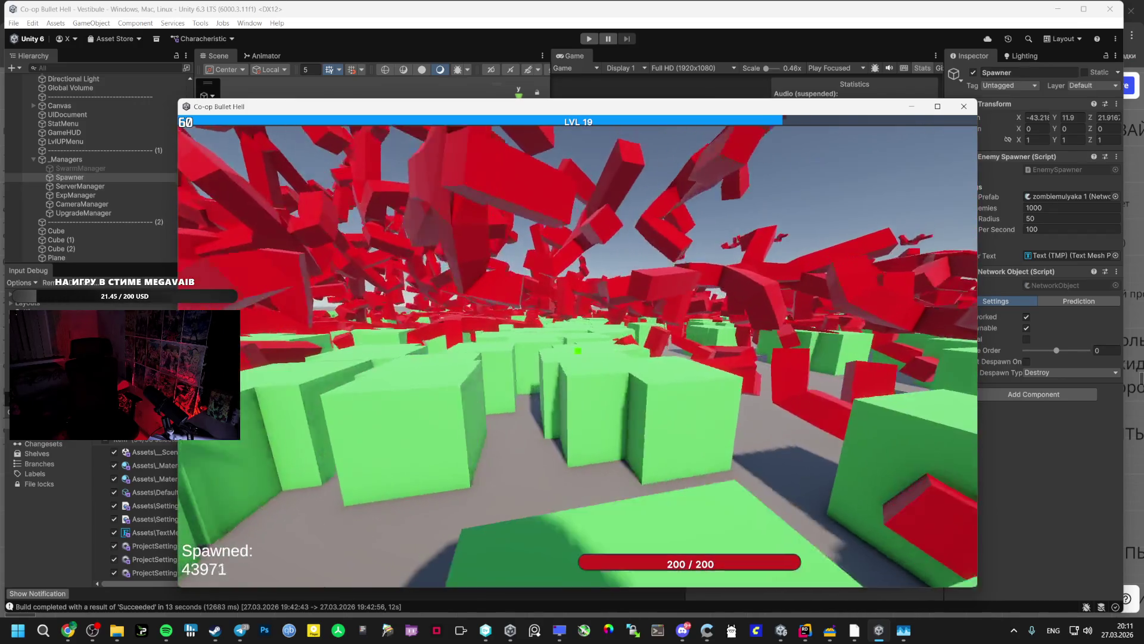
pyautogui.press('w')
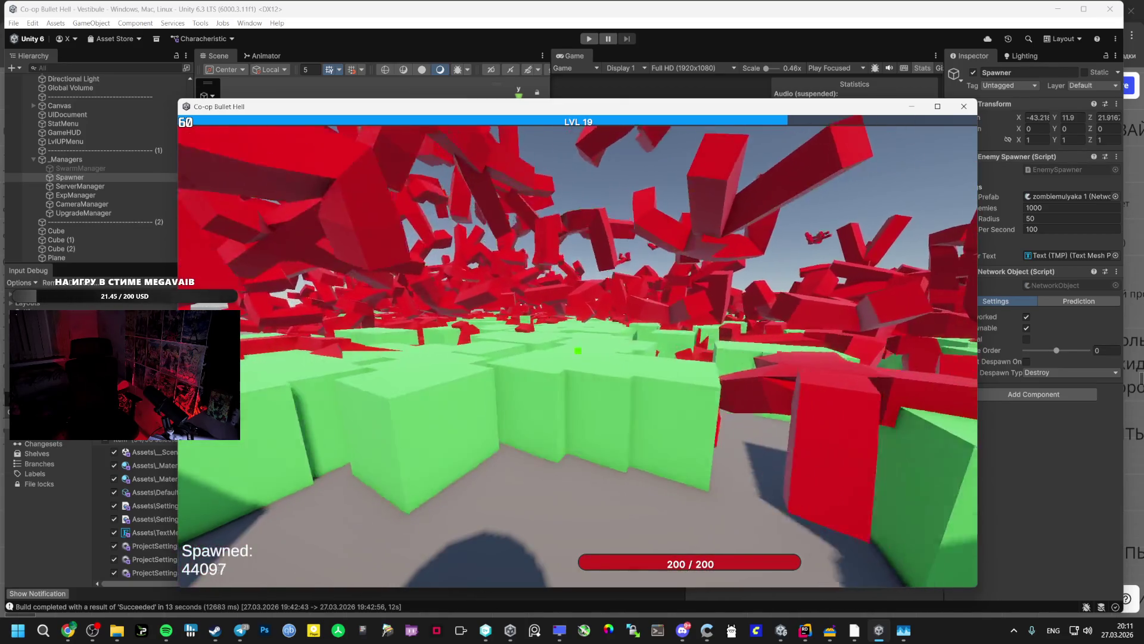
pyautogui.press('w')
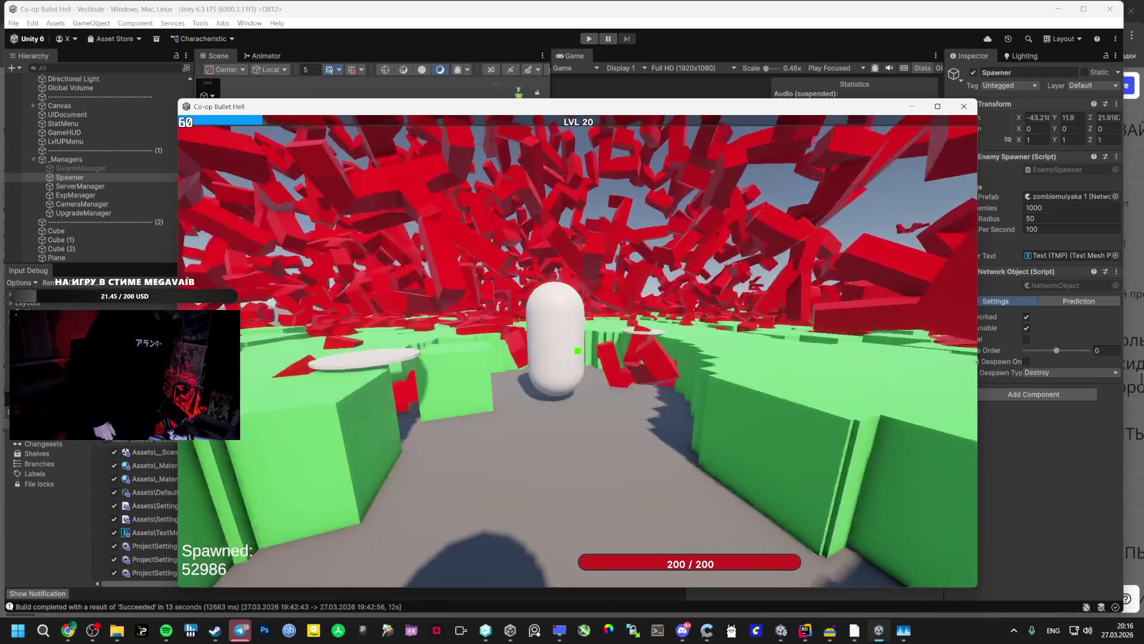
# Cycle through the open windows to review the OBS stream scenes, then return to Unity's check-in comment
pyautogui.hotkey('alt', 'Tab')
pyautogui.press('Tab')
pyautogui.press('Tab')
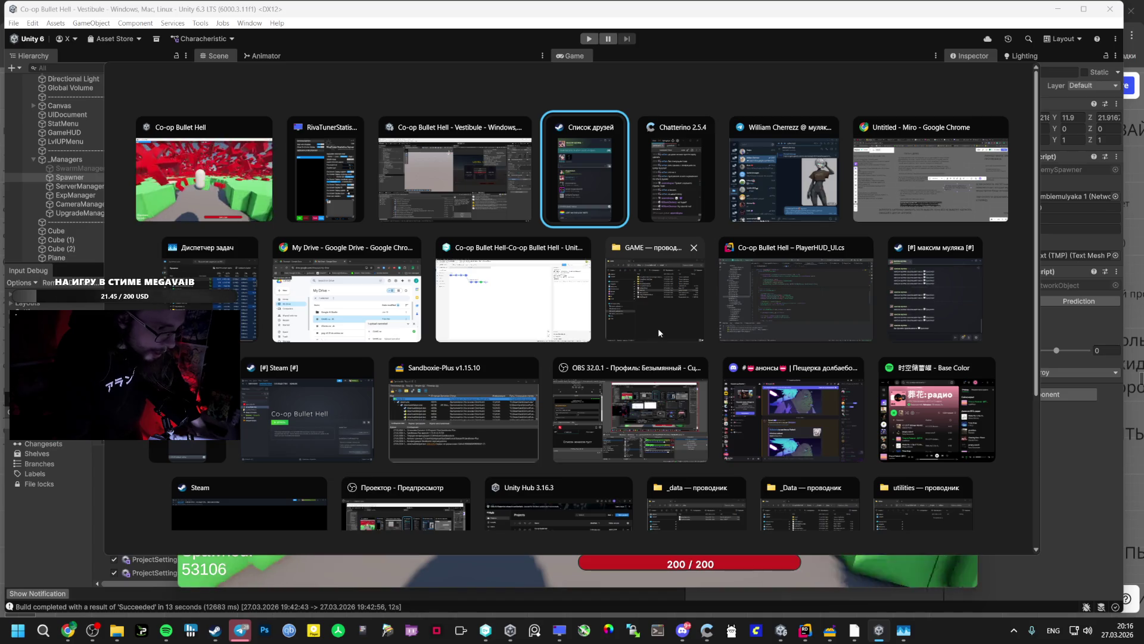
pyautogui.click(213, 639)
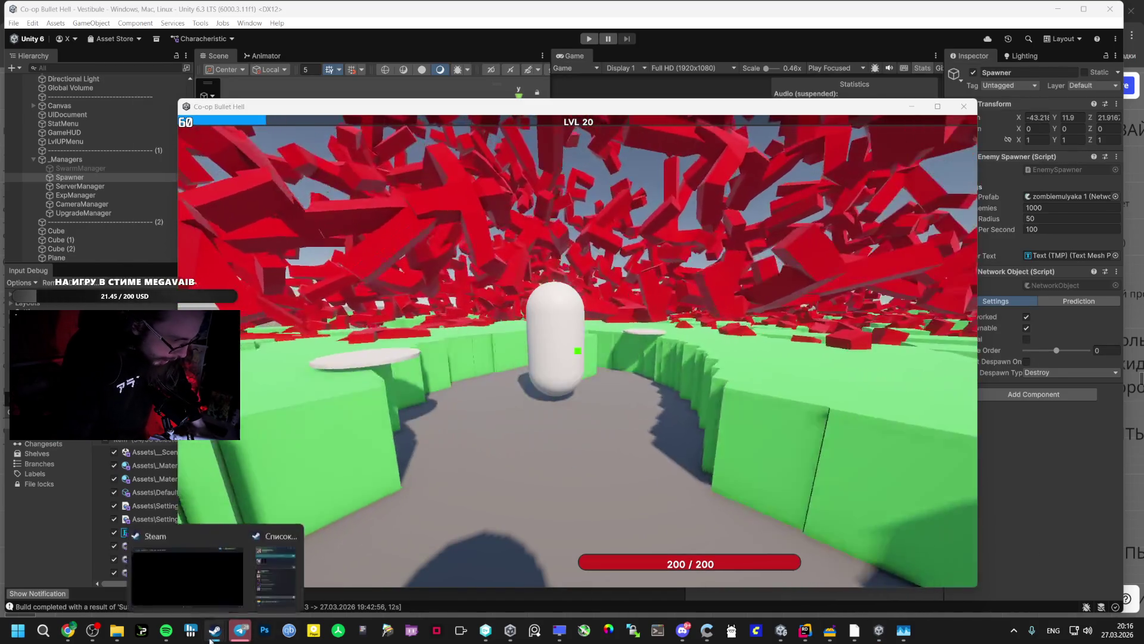
pyautogui.click(167, 630)
pyautogui.moveTo(109, 632)
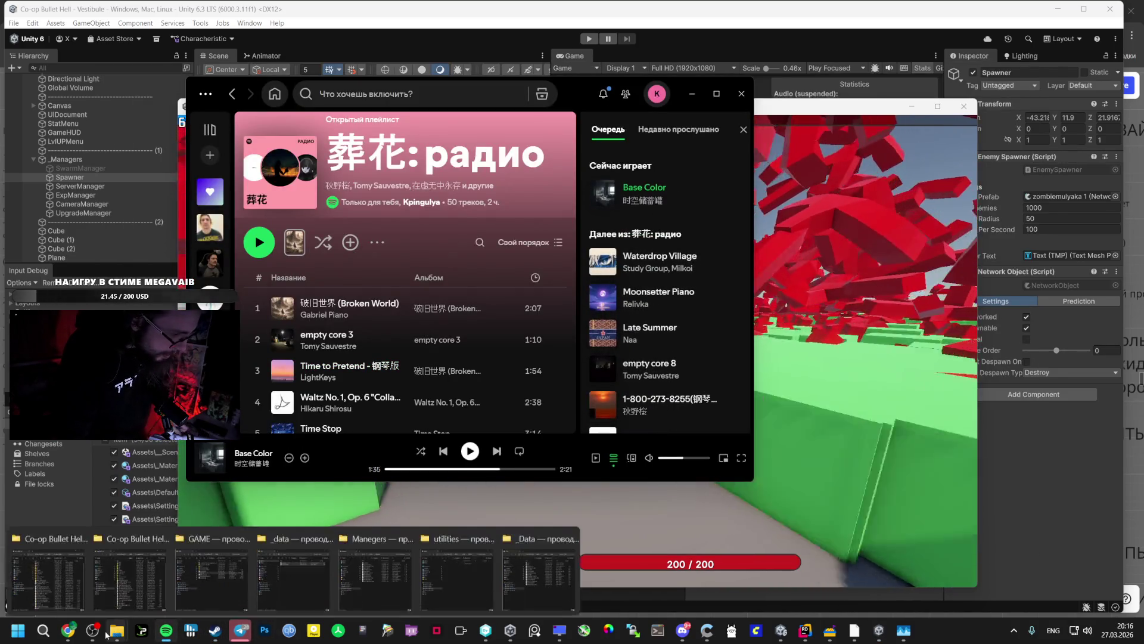
pyautogui.click(99, 587)
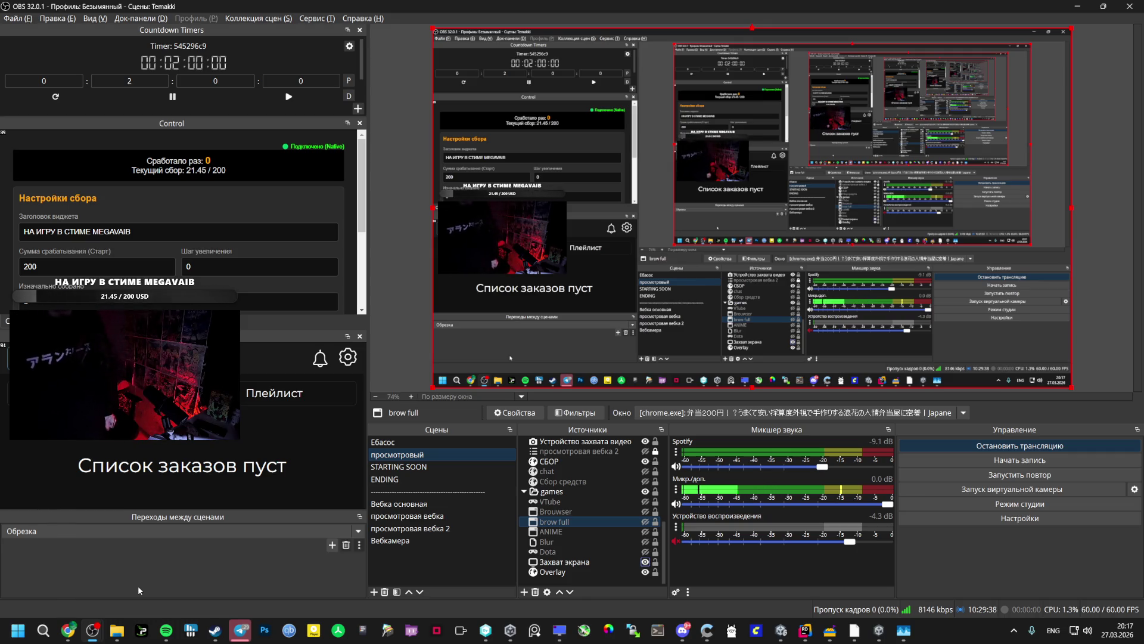
pyautogui.click(781, 630)
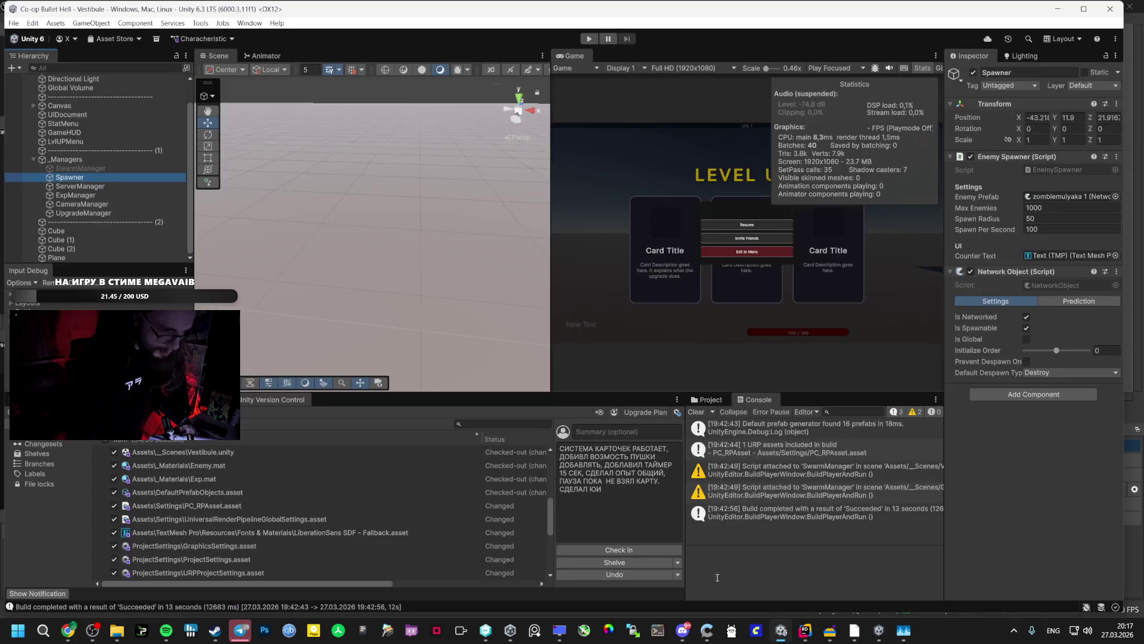
pyautogui.click(610, 524)
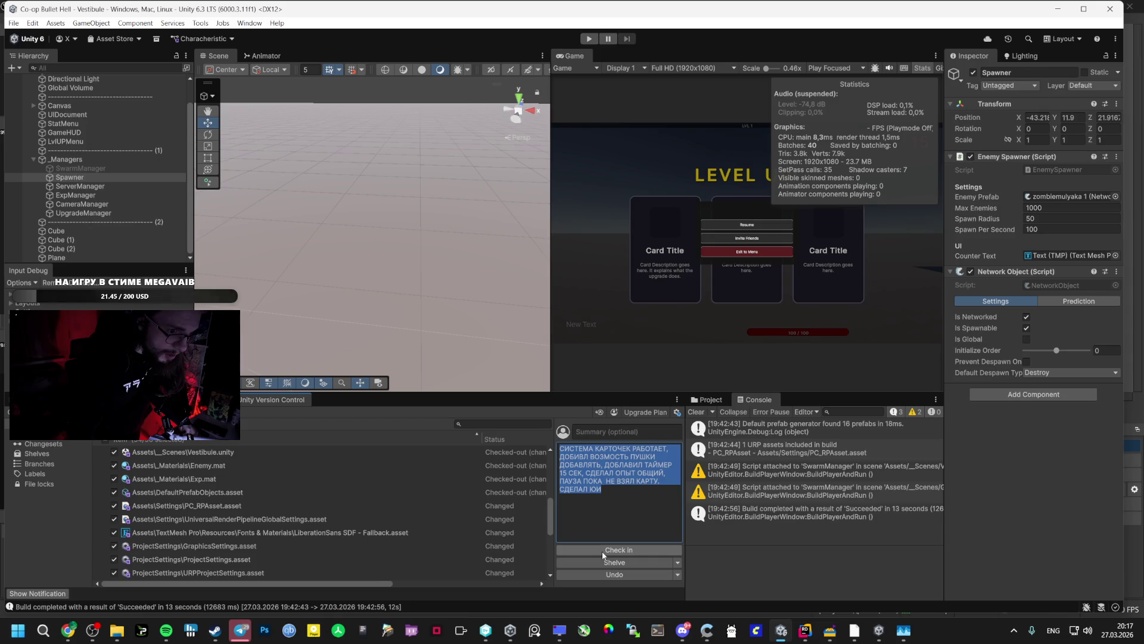
# Check in the changes as changeset 7, then open OrbitalAuraWeapon.cs from __Scripts/_Data/Guns/Scripts
pyautogui.click(604, 553)
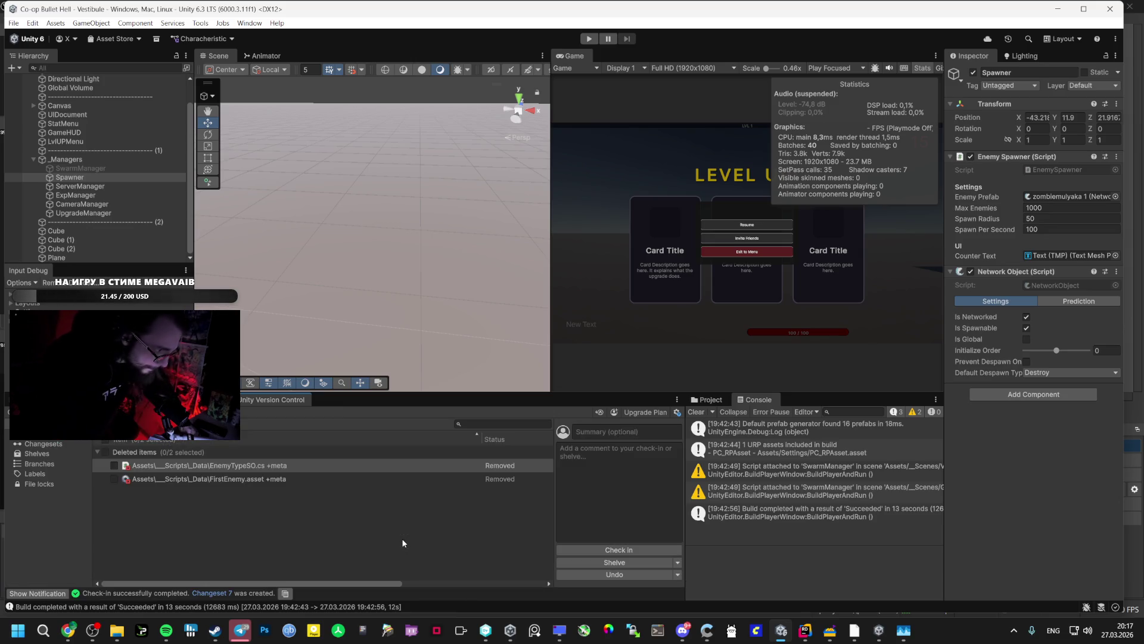
pyautogui.click(205, 399)
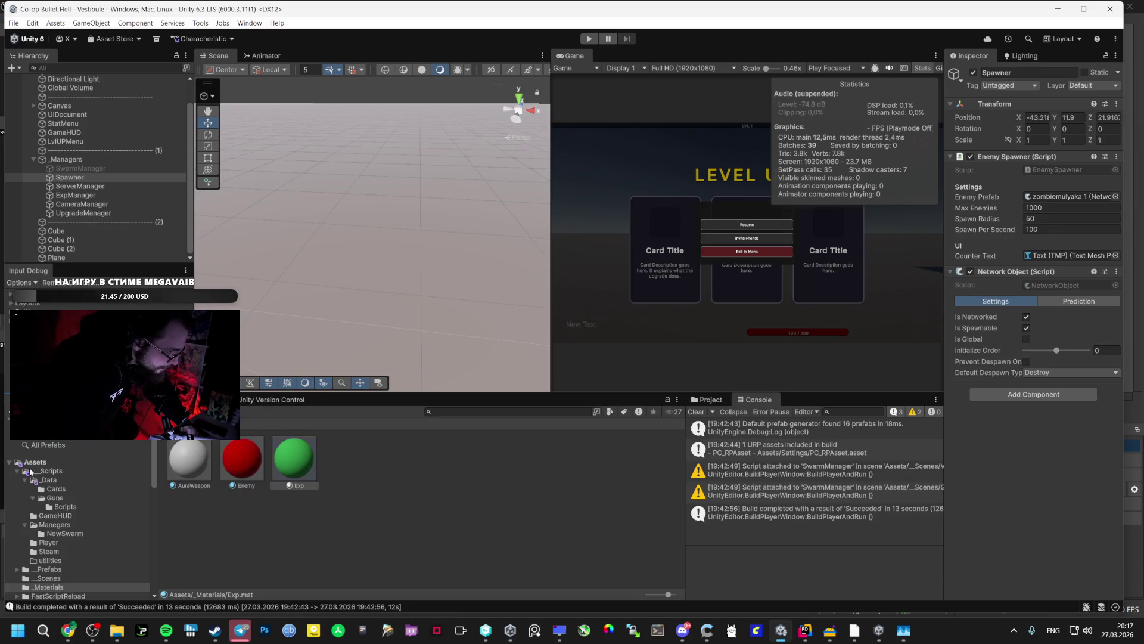
pyautogui.click(79, 481)
pyautogui.click(68, 471)
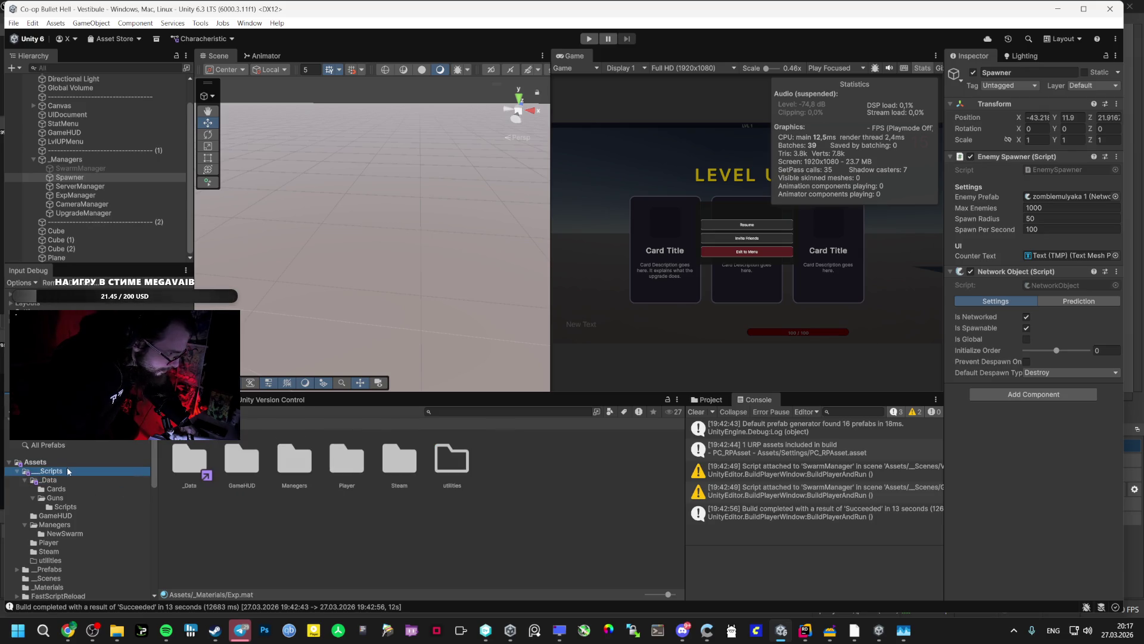
pyautogui.click(63, 481)
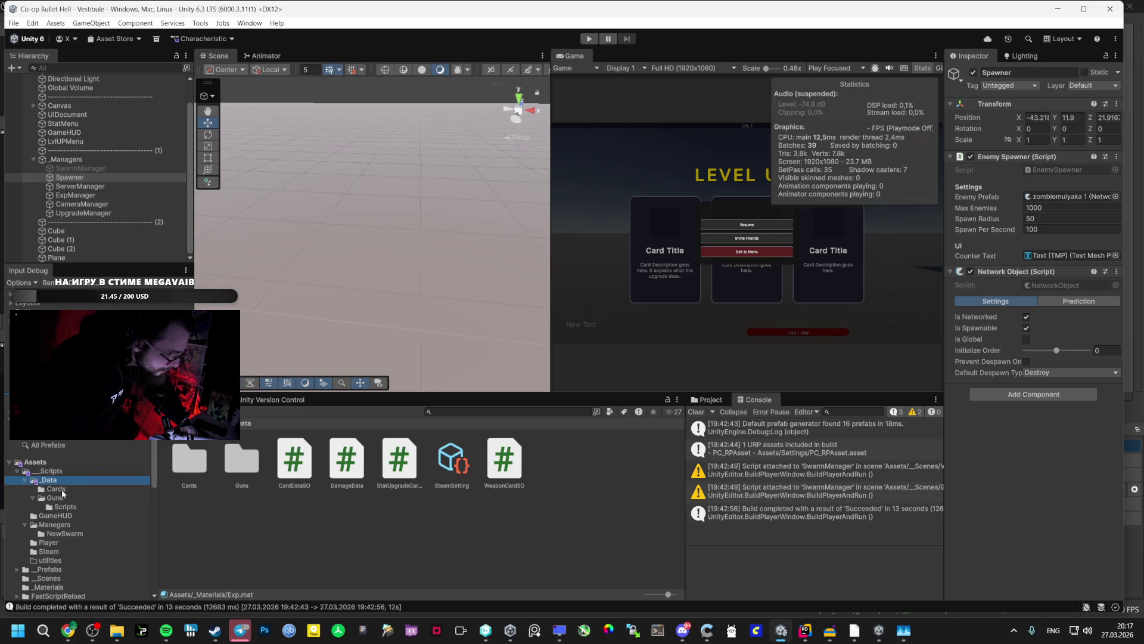
pyautogui.click(73, 498)
pyautogui.click(65, 506)
pyautogui.doubleClick(179, 462)
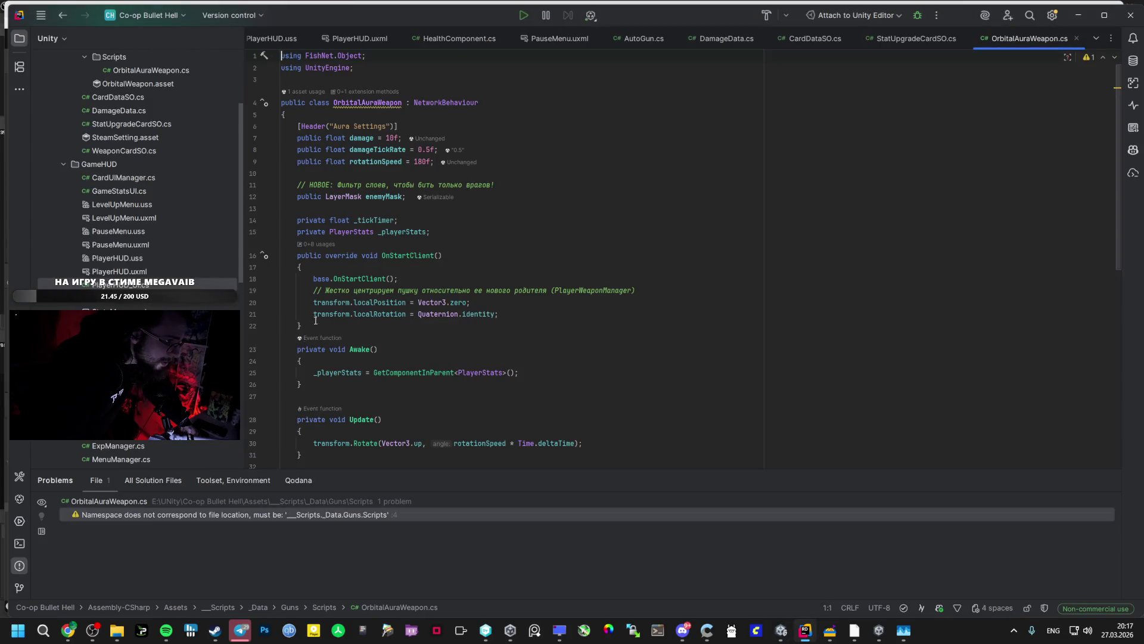
# Read through OrbitalAuraWeapon.cs in Rider, including OnTriggerStay, then go back to Unity
pyautogui.scroll(-4, 302, 385)
pyautogui.scroll(4, 301, 386)
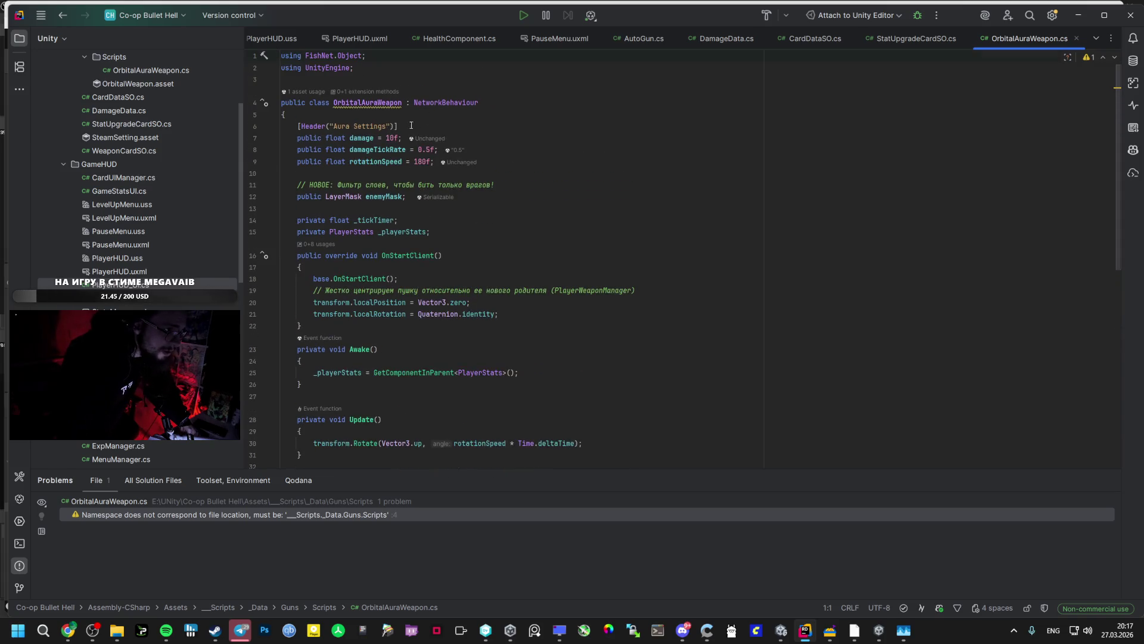
pyautogui.scroll(-10, 355, 405)
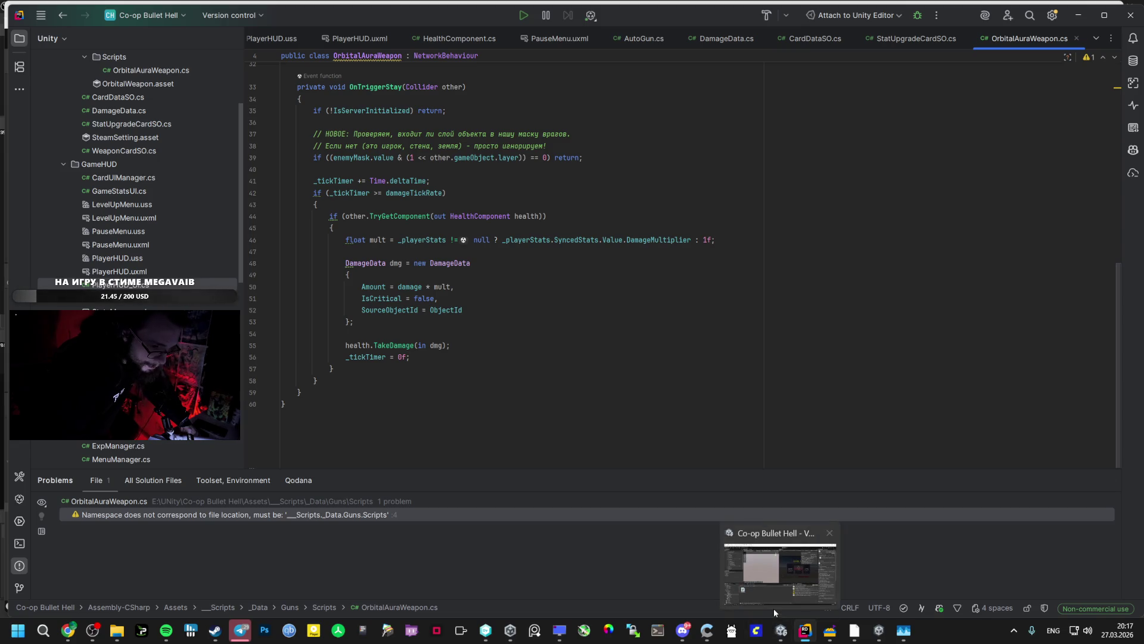
pyautogui.scroll(3, 451, 438)
pyautogui.scroll(5, 452, 438)
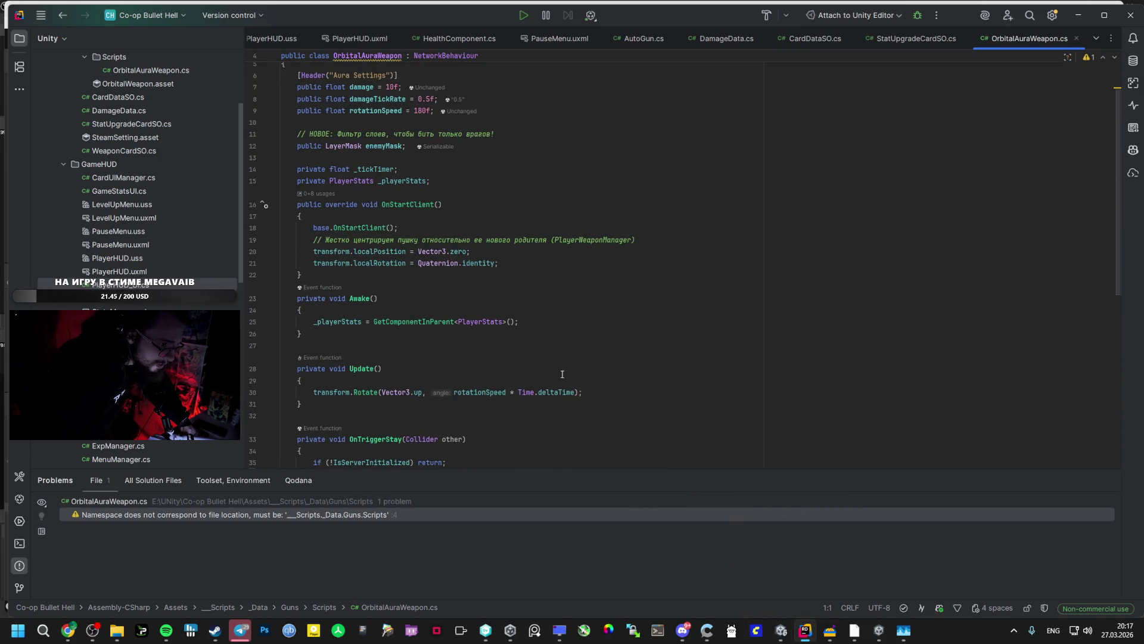
pyautogui.scroll(-7, 439, 346)
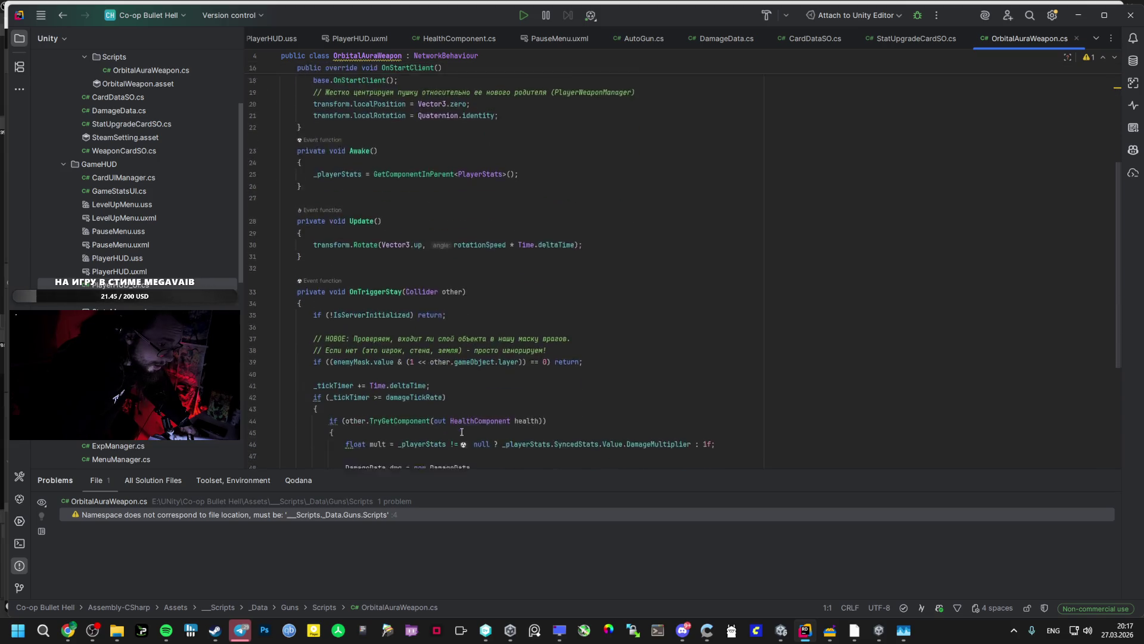
pyautogui.hotkey('alt', 'Tab')
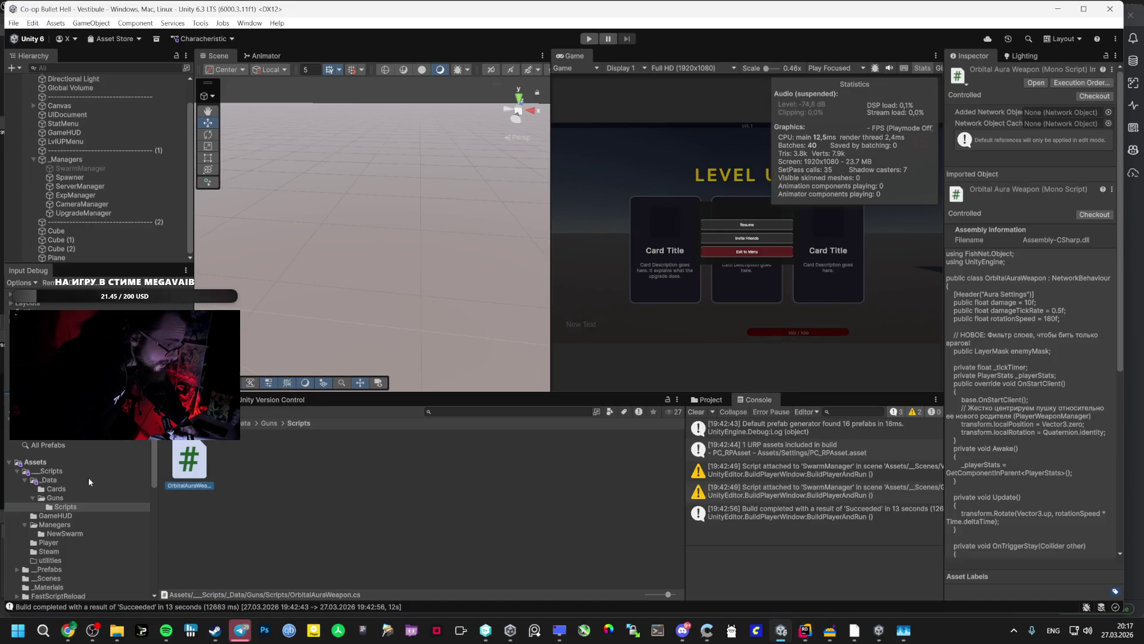
# Select the AuraWeapon prefab in _Prefabs/Guns and review its aura settings
pyautogui.click(69, 569)
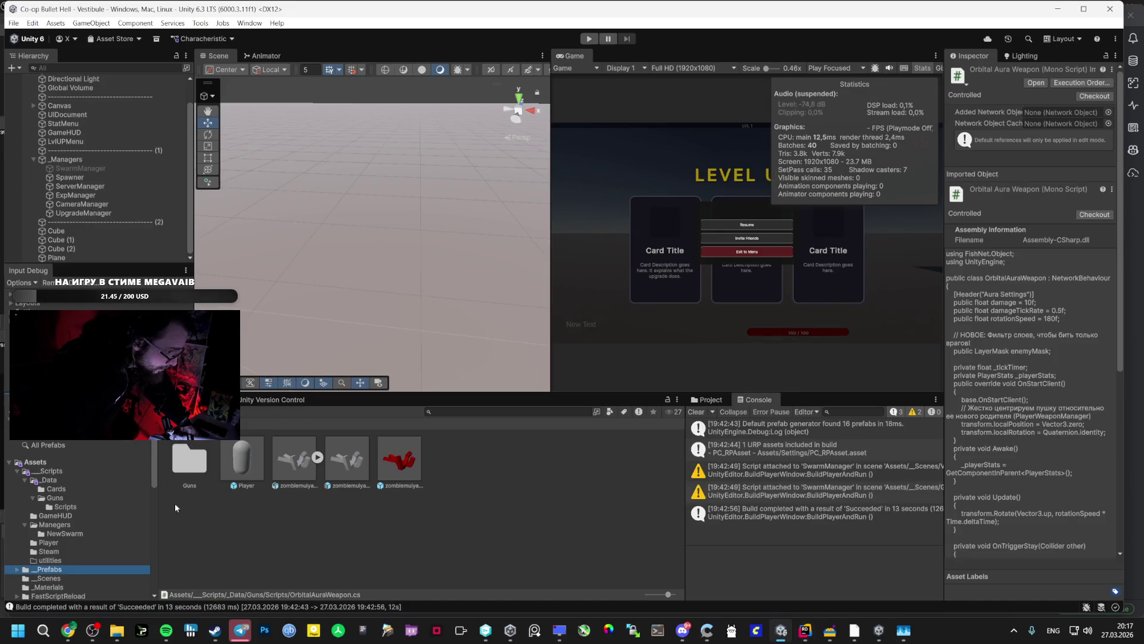
pyautogui.doubleClick(179, 471)
pyautogui.click(205, 466)
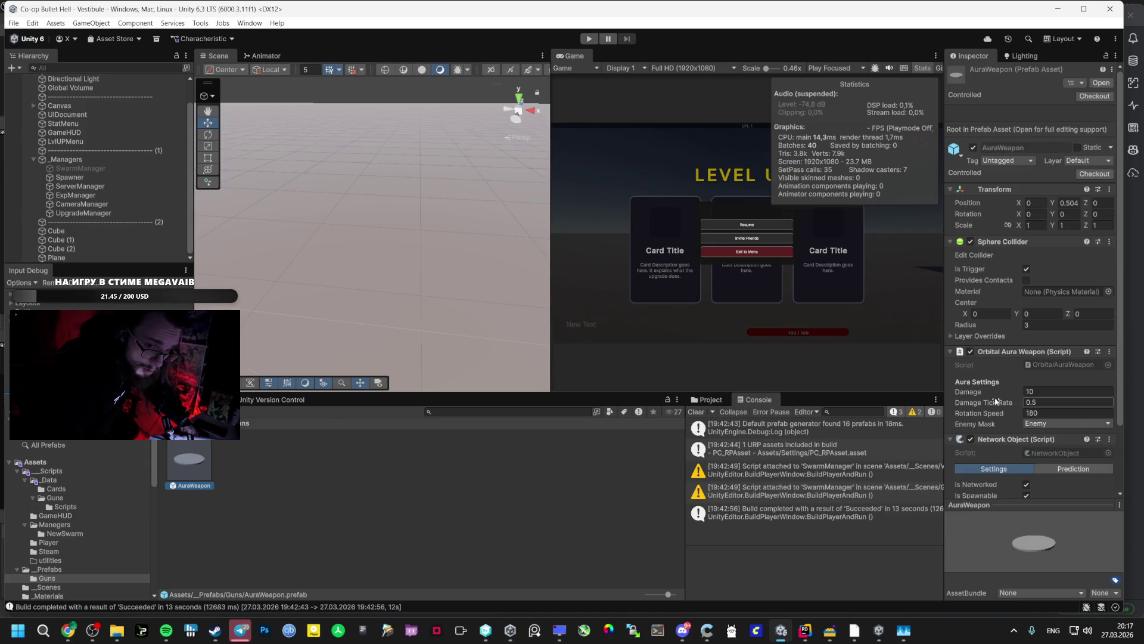
pyautogui.scroll(-3, 994, 435)
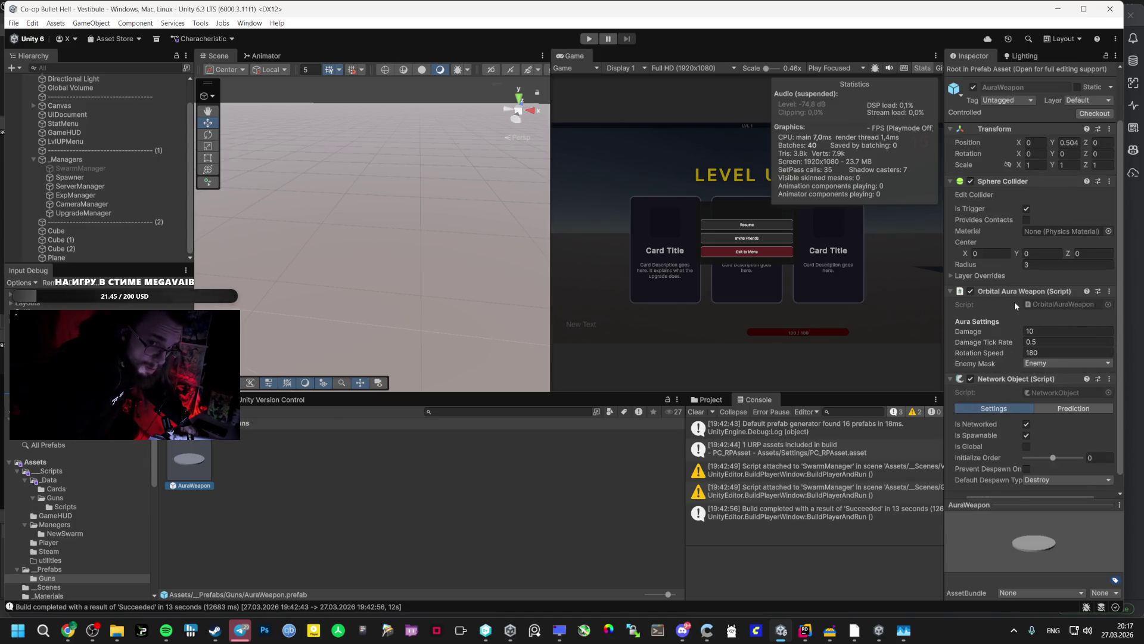
pyautogui.scroll(3, 994, 302)
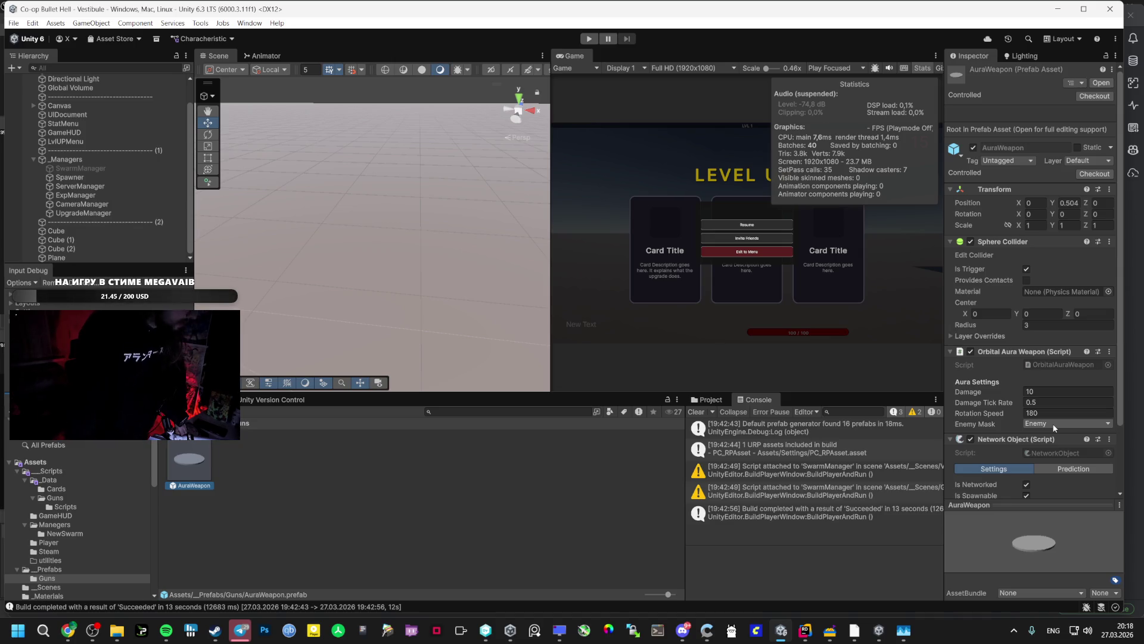
# Keep the AuraWeapon's Enemy Mask on the Enemy layer only, then open the _Data/Guns folder
pyautogui.click(1054, 425)
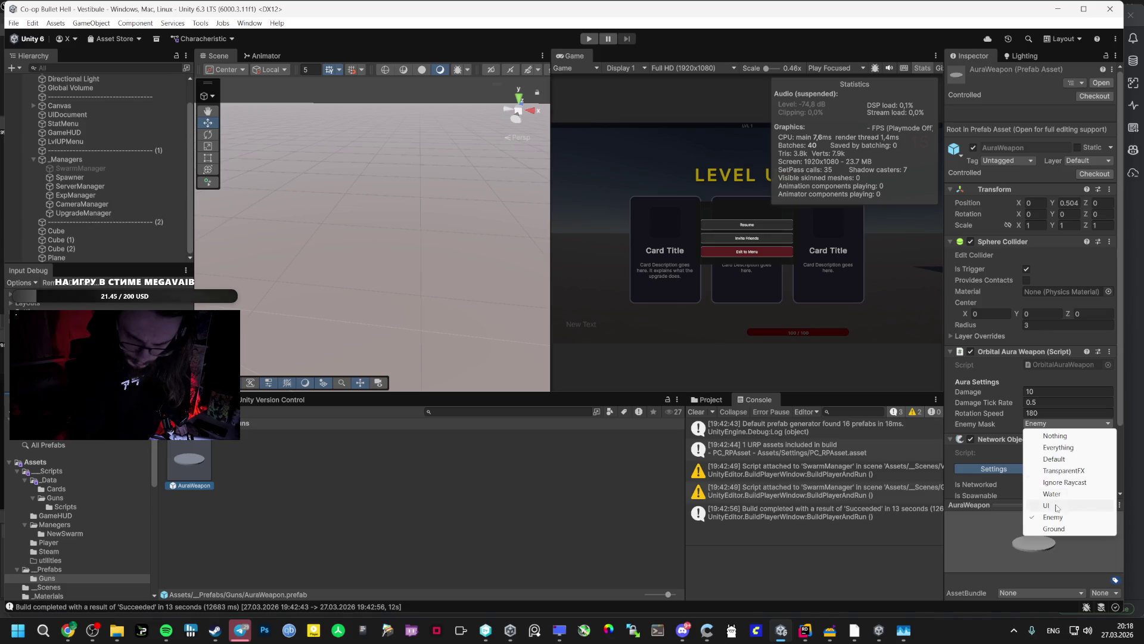
pyautogui.click(1054, 530)
pyautogui.click(1066, 423)
pyautogui.click(1057, 529)
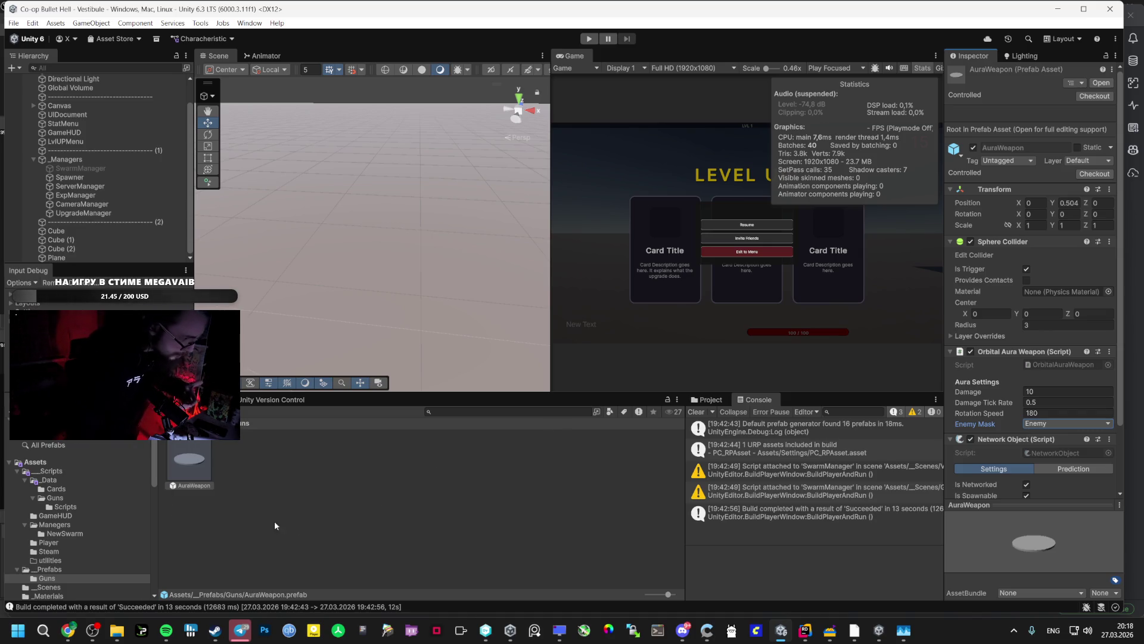
pyautogui.click(55, 497)
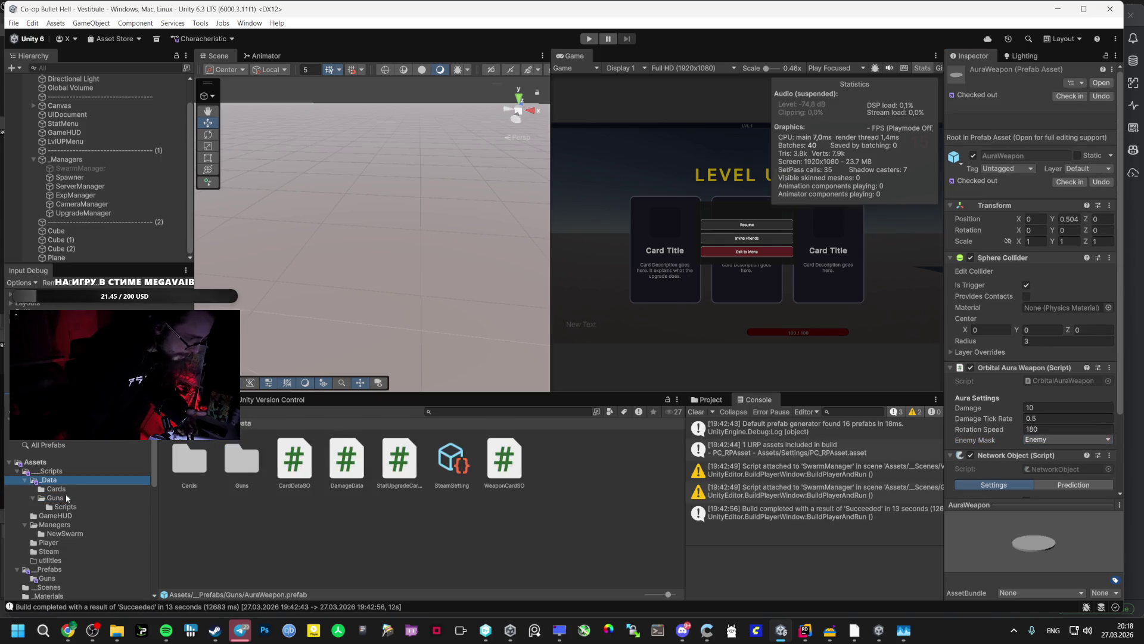
pyautogui.rightClick(337, 478)
# Create a NewWeaponCard asset via Create > Card > Weapon card, leaving its rarity Common
pyautogui.moveTo(441, 149)
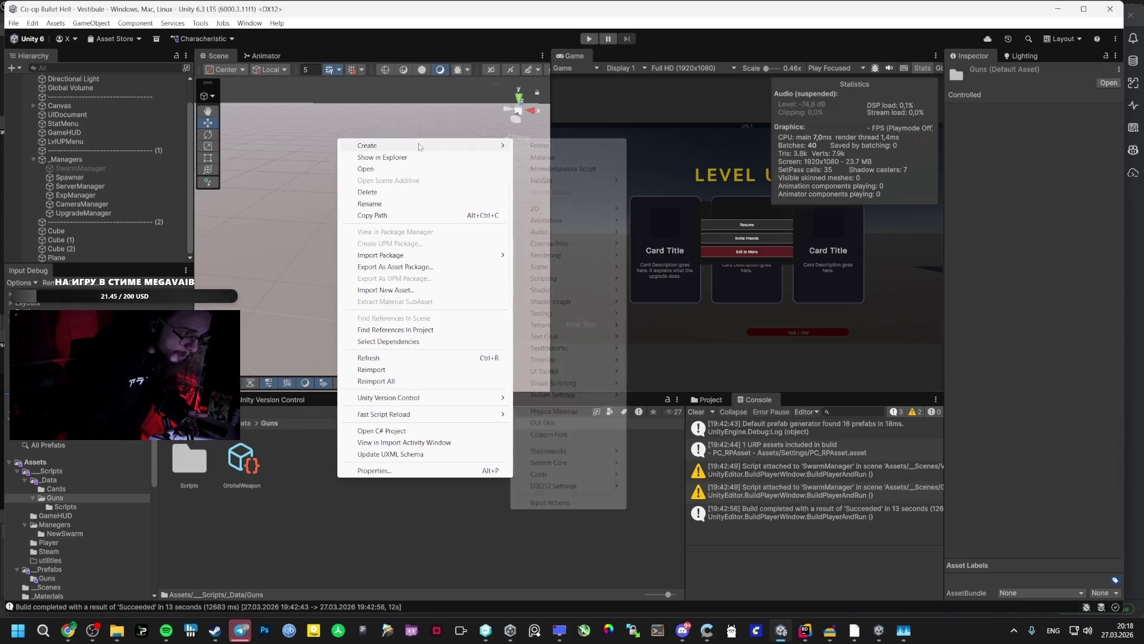
pyautogui.moveTo(546, 474)
pyautogui.click(666, 486)
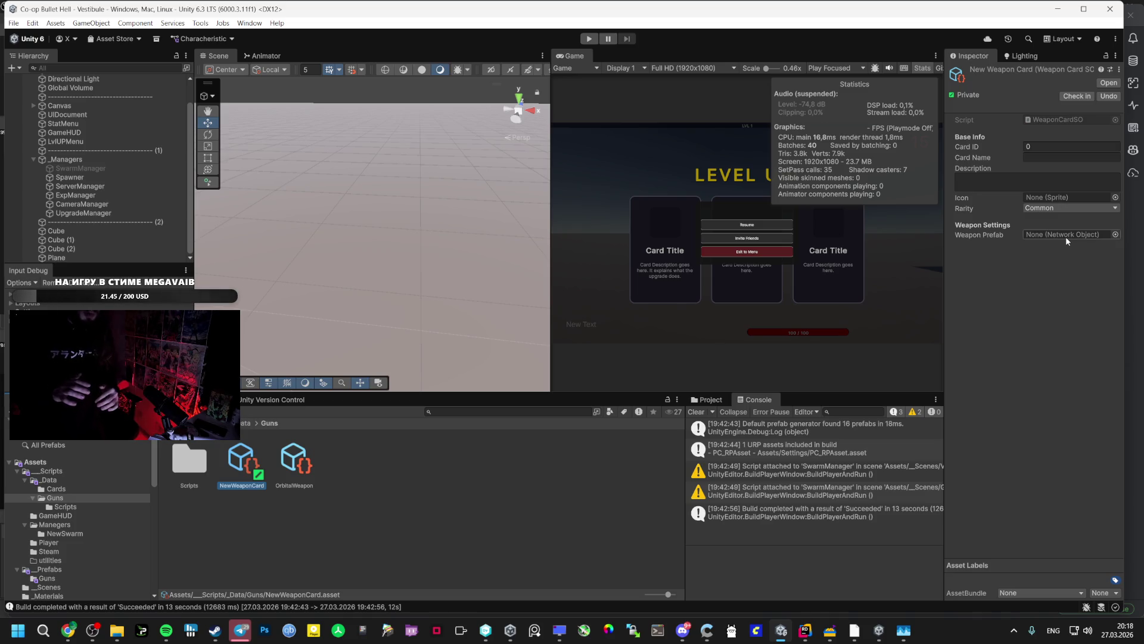
pyautogui.click(1067, 208)
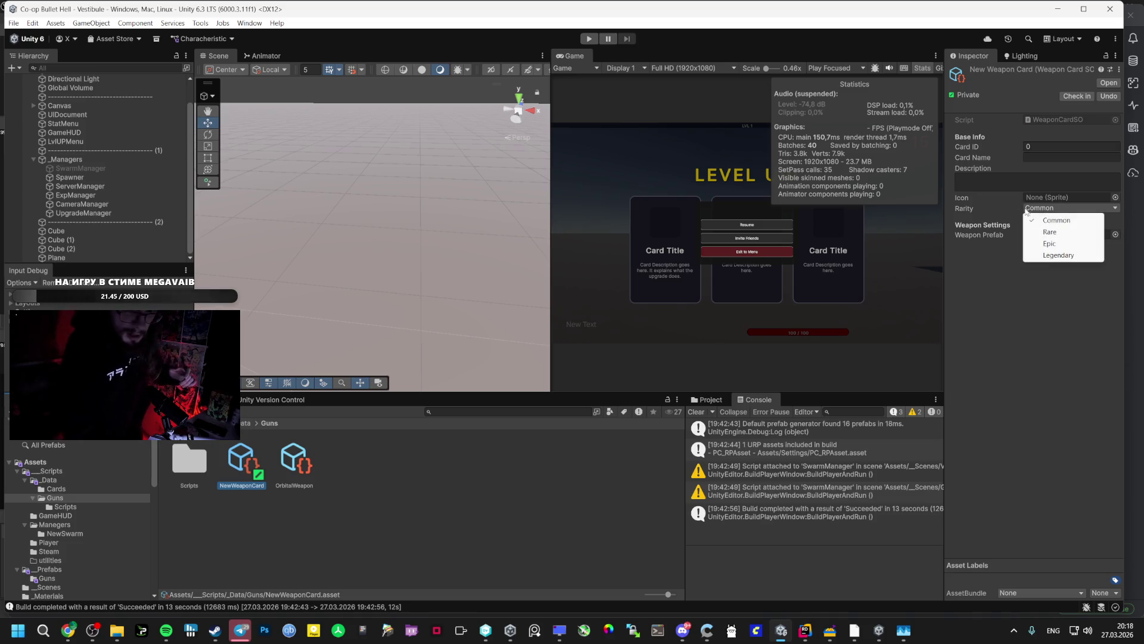
pyautogui.click(970, 208)
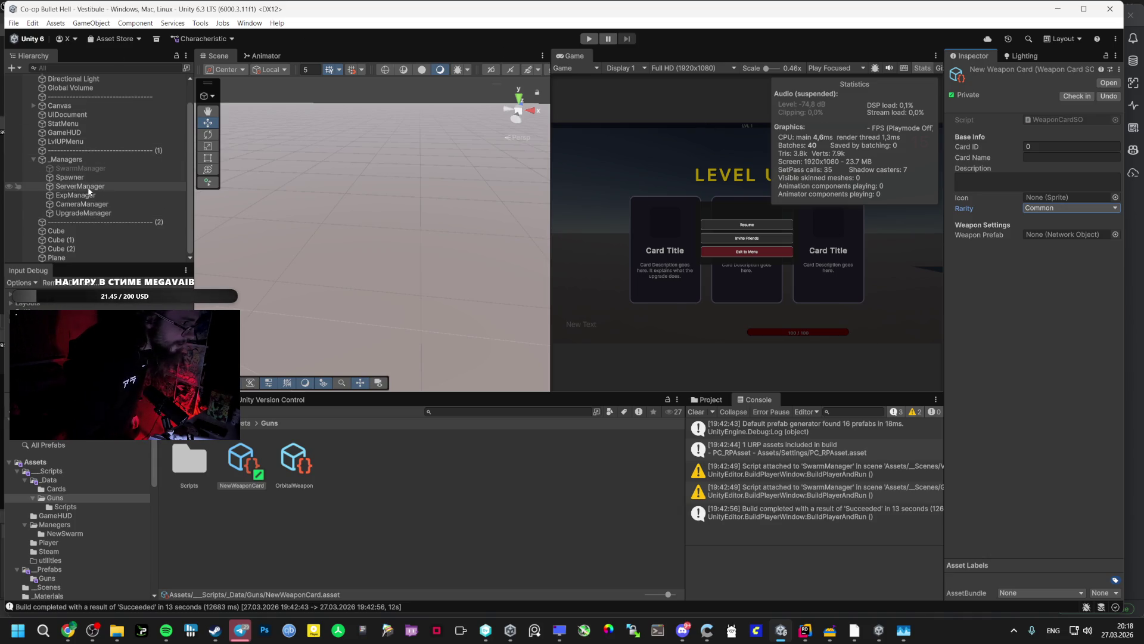
# Inspect the LvlUPMenu and UpgradeManager objects, then go back up from _Data/Guns to _Data
pyautogui.click(80, 142)
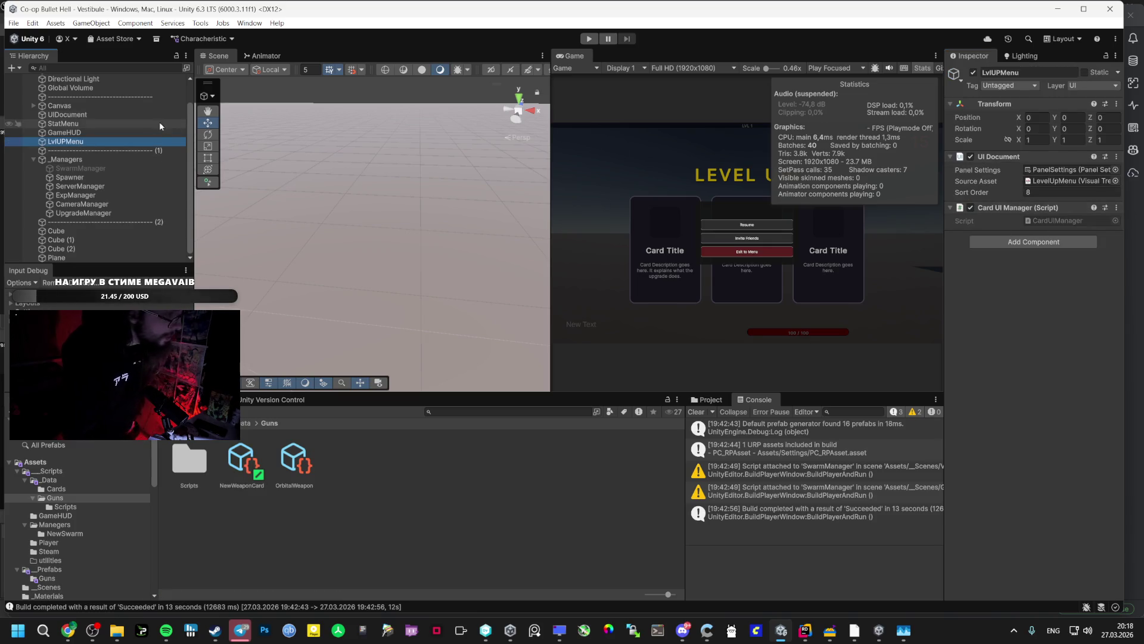
pyautogui.click(97, 215)
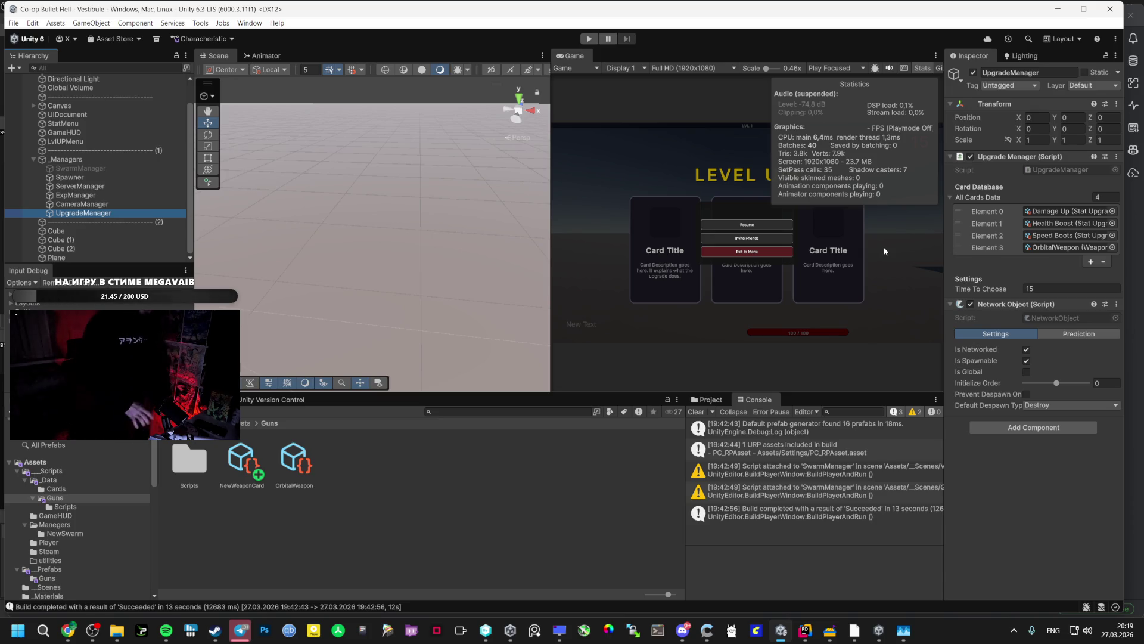
pyautogui.click(245, 423)
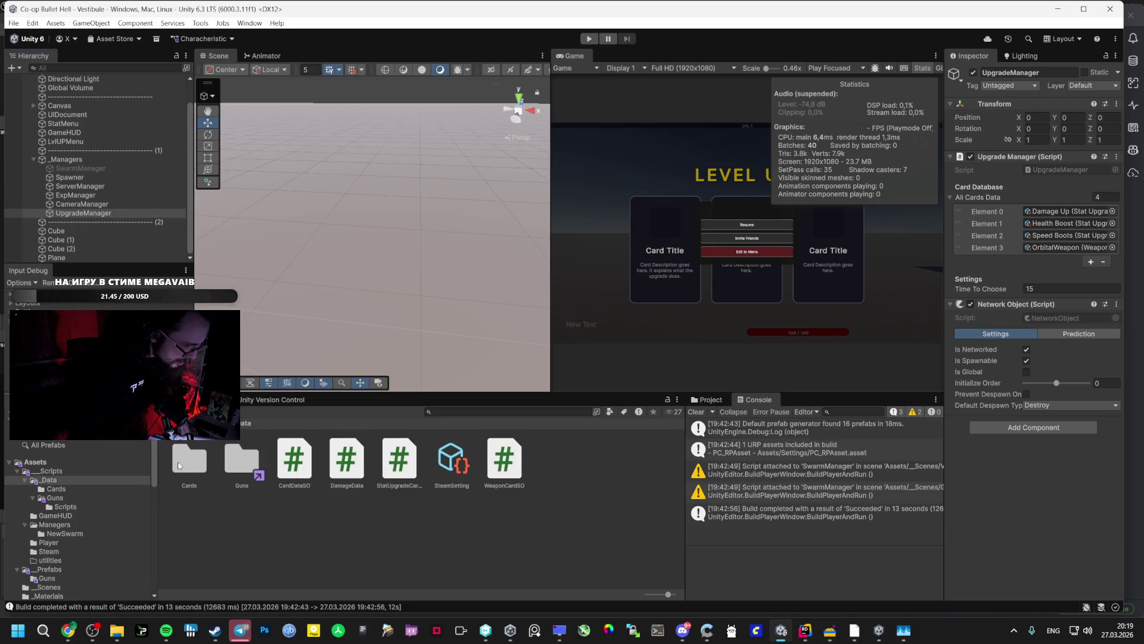
# Open the Cards folder and view the Damage Up card: Damage Multiplier, 0.2 percent bonus
pyautogui.doubleClick(179, 465)
pyautogui.rightClick(258, 528)
pyautogui.click(189, 468)
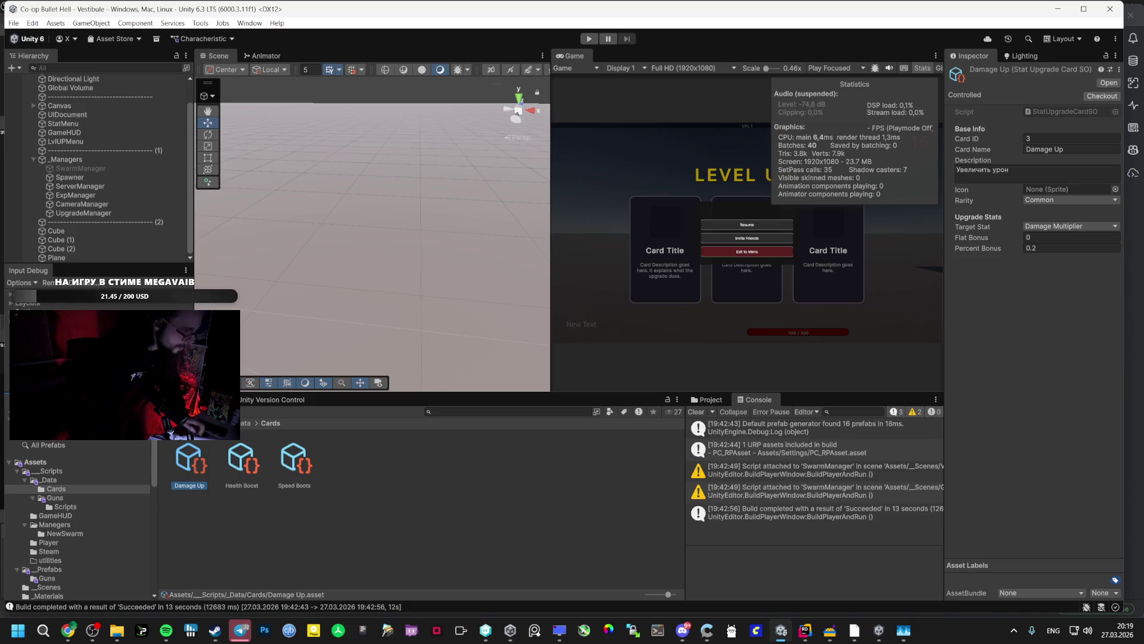
# Switch from the Unity editor to the Miro planning board 'ПУТЬ К ДЕМО'
pyautogui.hotkey('alt', 'Tab')
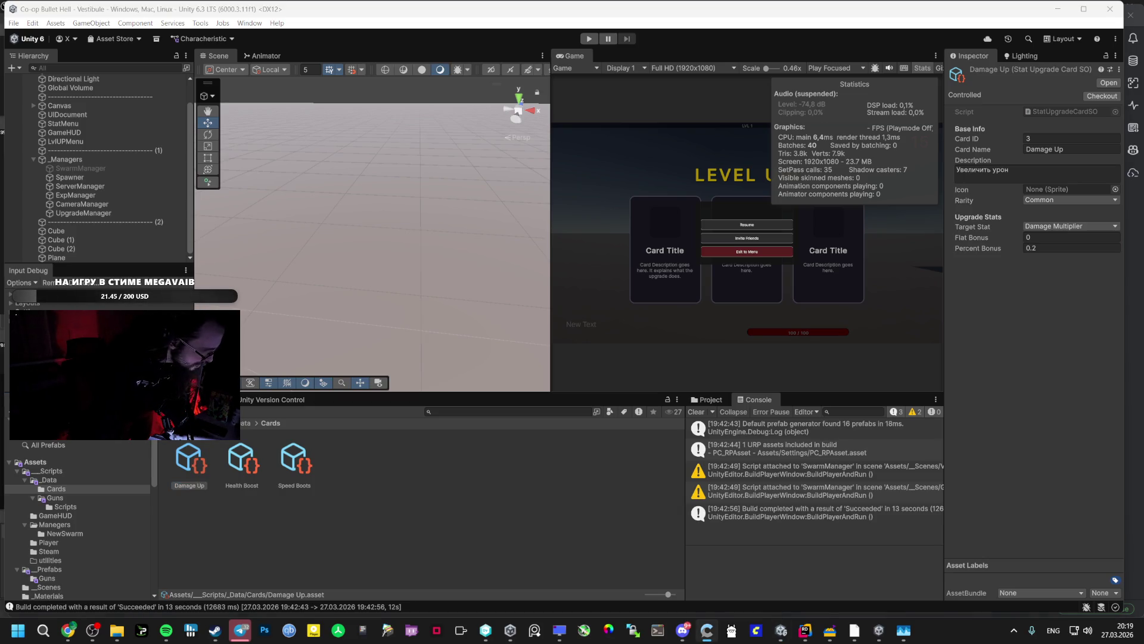
pyautogui.moveTo(74, 629)
pyautogui.click(67, 569)
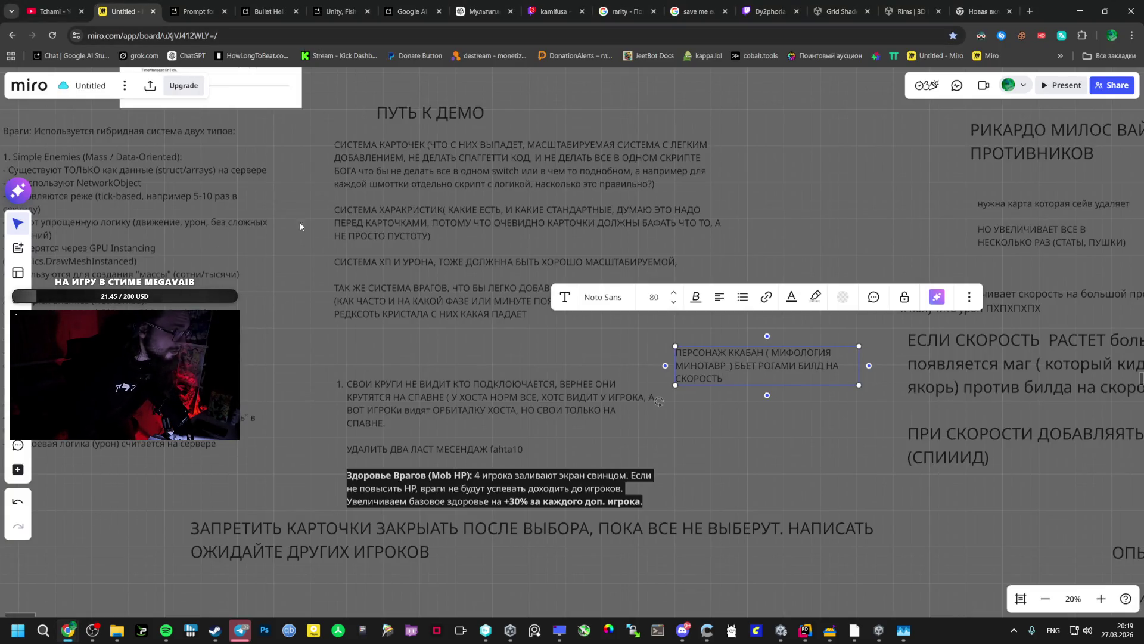
# Paste a note below the board text saying enemies are transparent, but the leg kick pushes them apart
pyautogui.click(745, 406)
pyautogui.moveTo(745, 406); pyautogui.dragTo(694, 286)
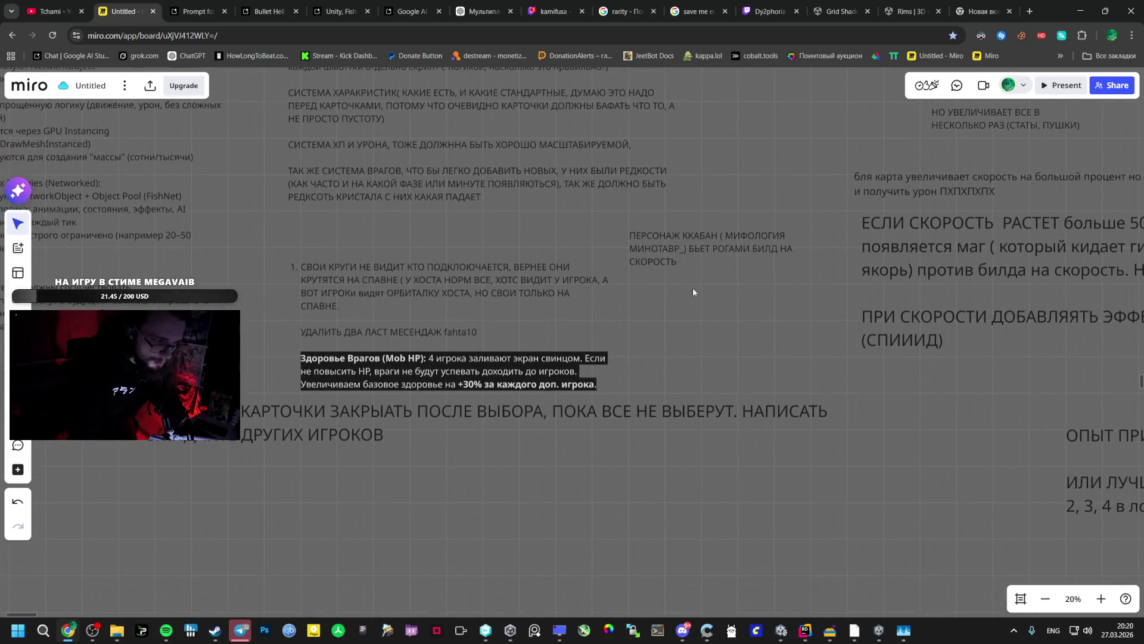
pyautogui.write('Мне кажется, противников надо сделать прозрачными')
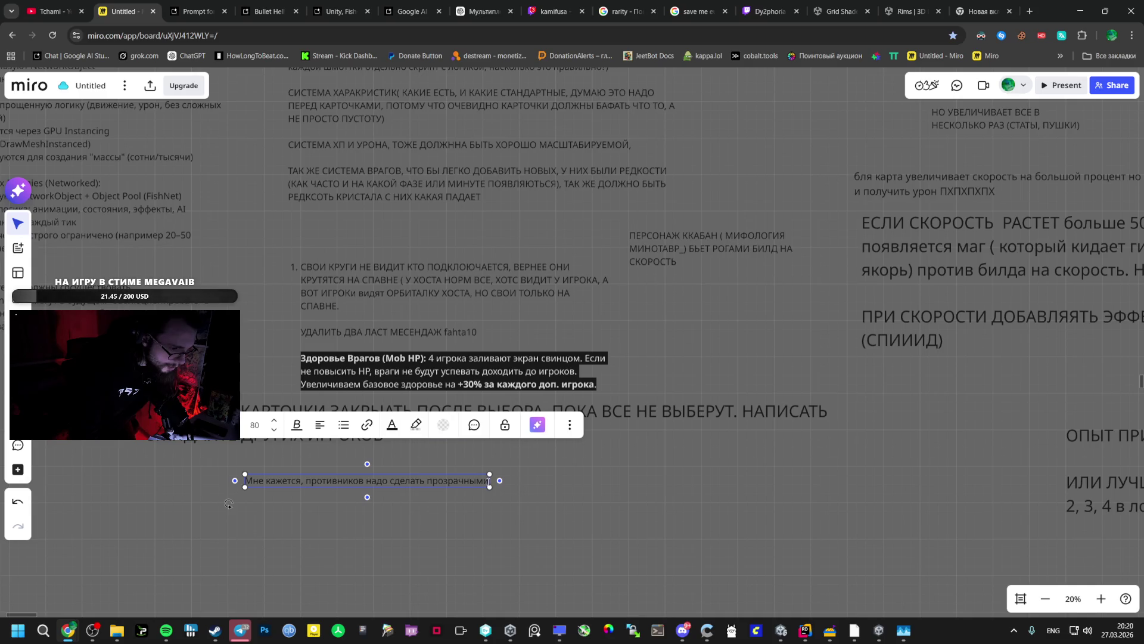
pyautogui.write('?')
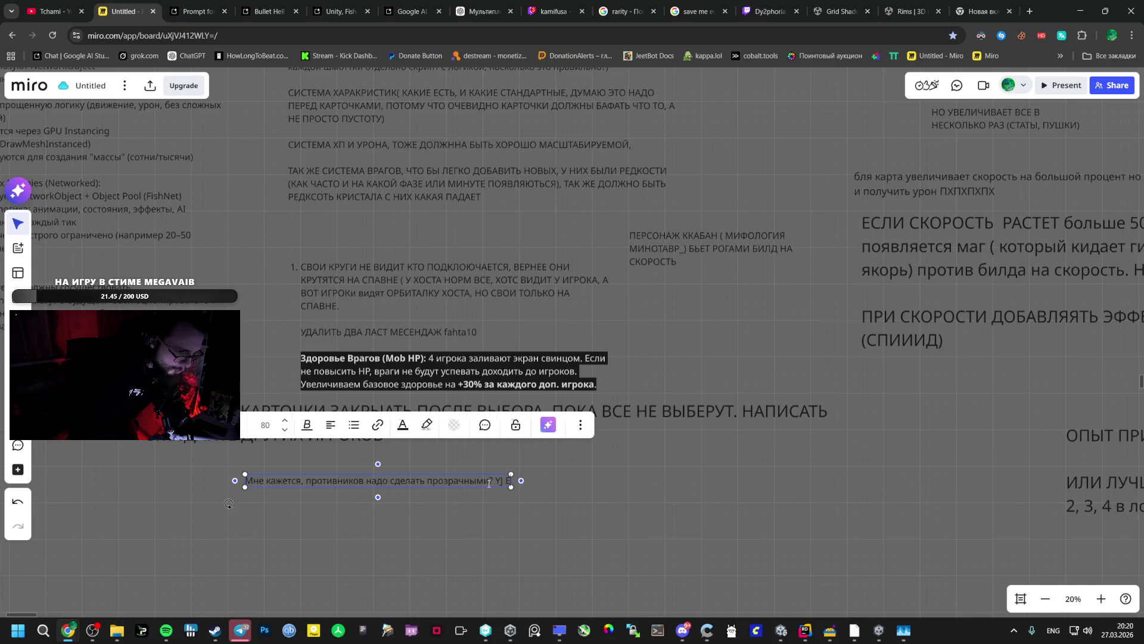
pyautogui.press('BackSpace')
pyautogui.hotkey('alt', 'shift')
pyautogui.write(', НО')
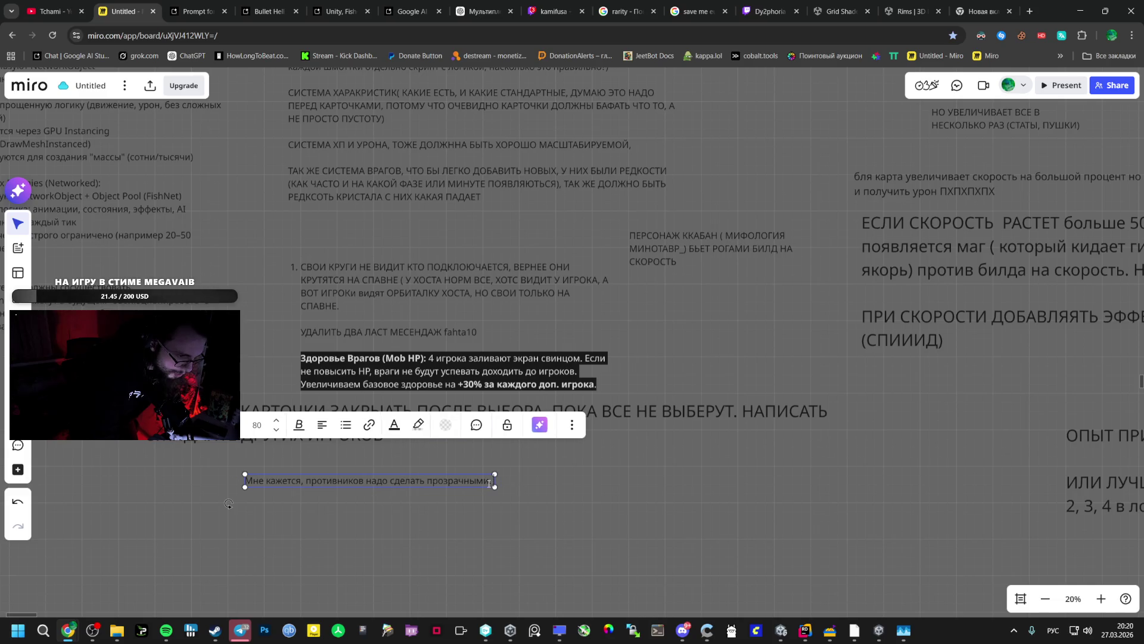
pyautogui.write(' УДАР')
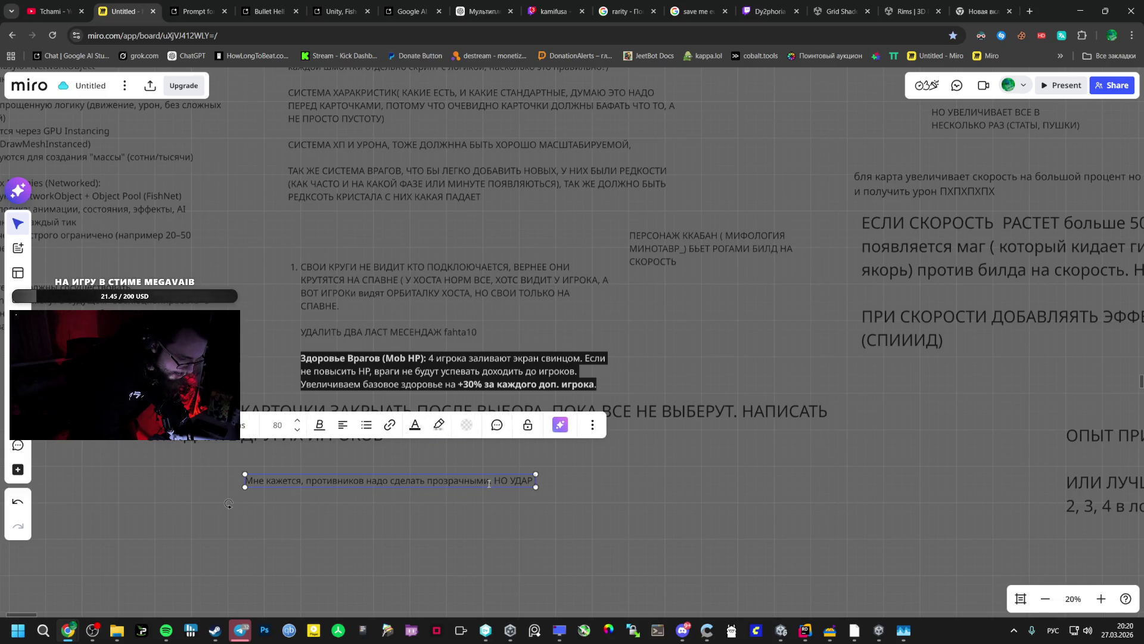
pyautogui.write(' НОГИ')
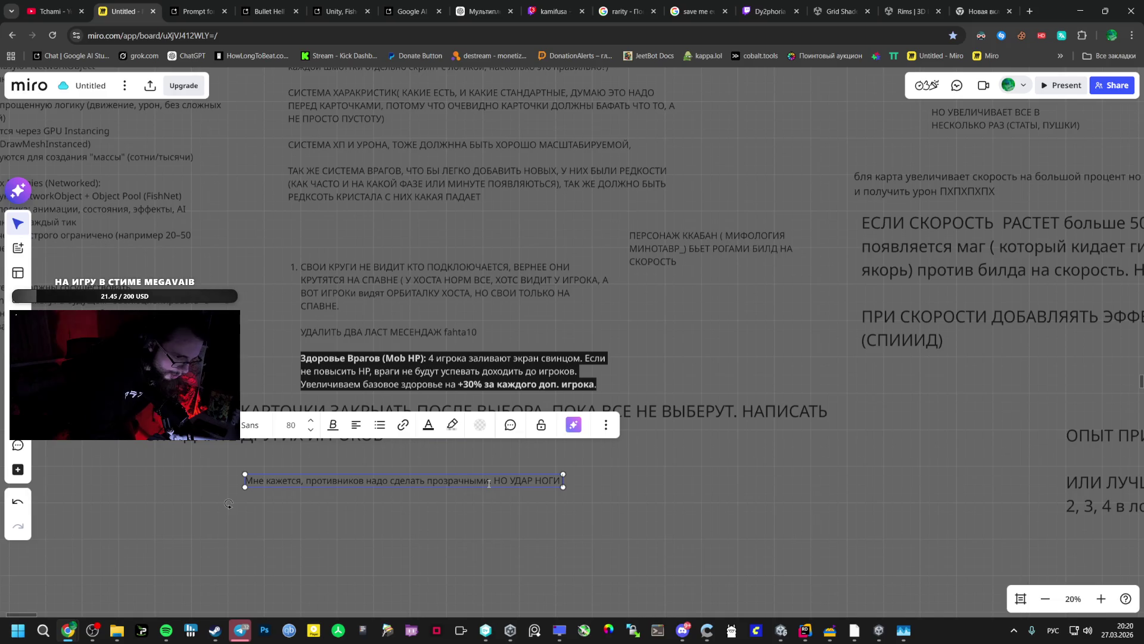
pyautogui.write(' ДОБА')
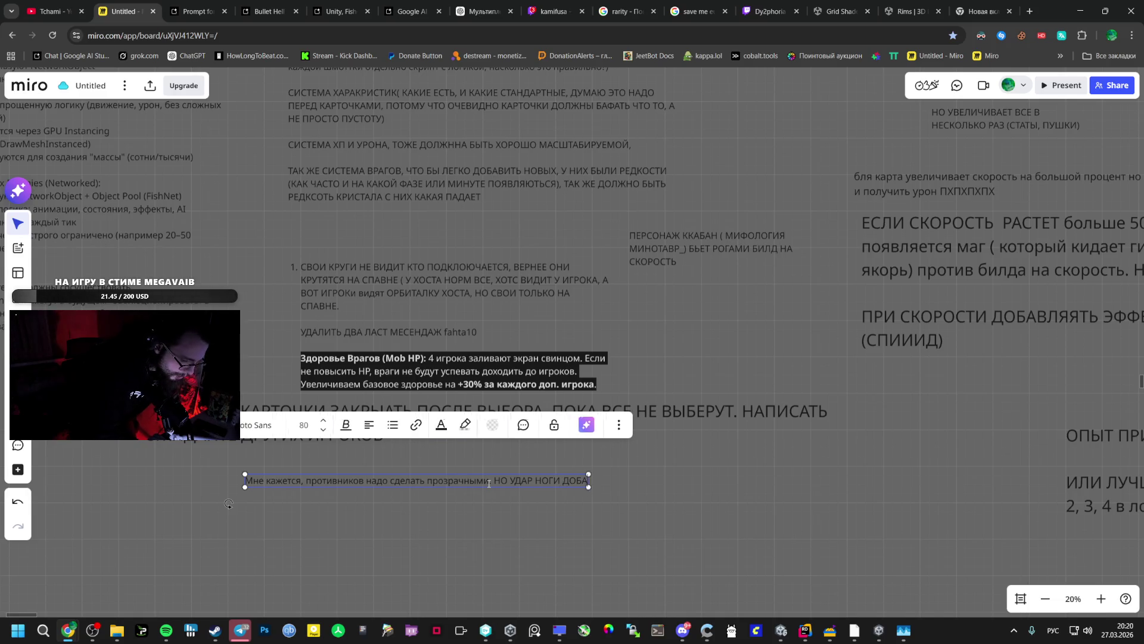
pyautogui.write('ВЛЯТ ФИЗИ')
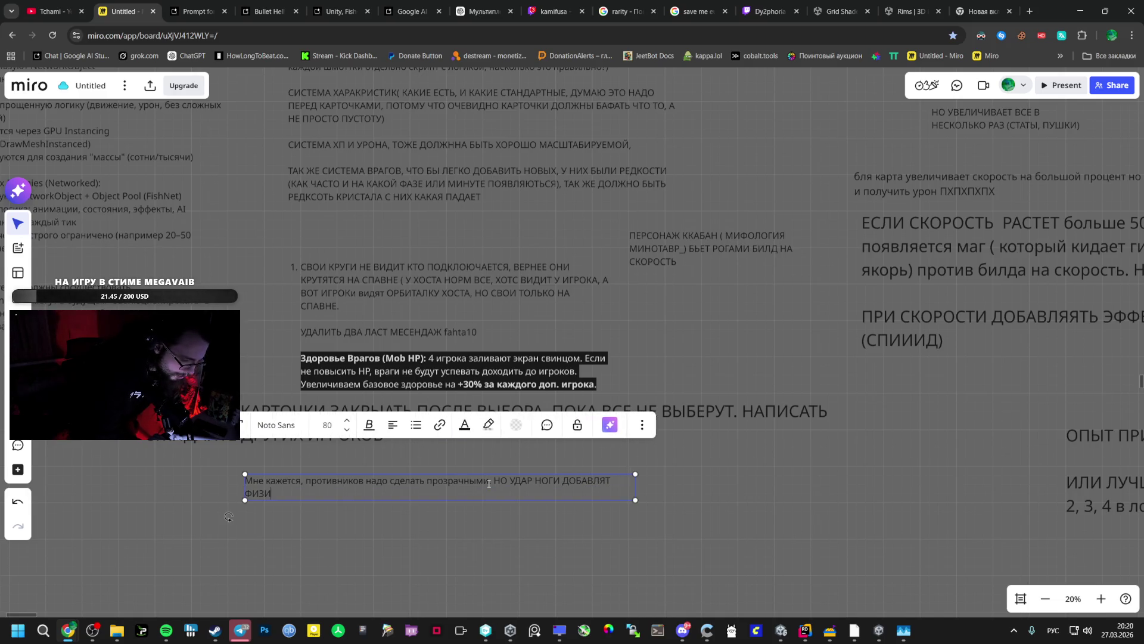
pyautogui.write('ЧЕСКИЙ')
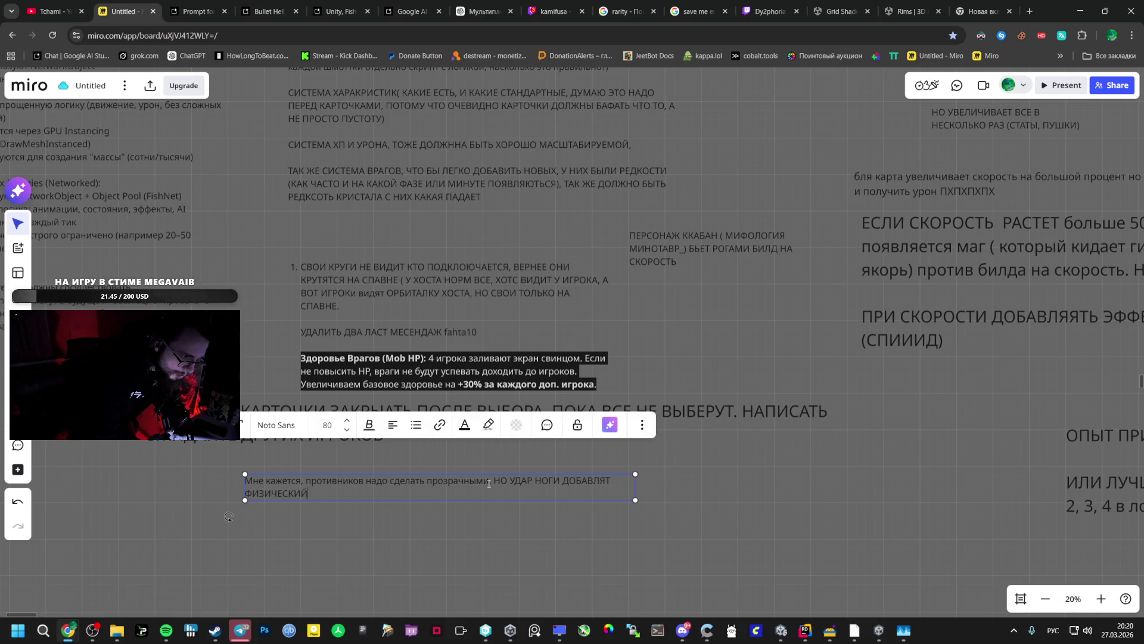
pyautogui.press('BackSpace')
pyautogui.press('BackSpace')
pyautogui.write('УЮ НОГУ ')
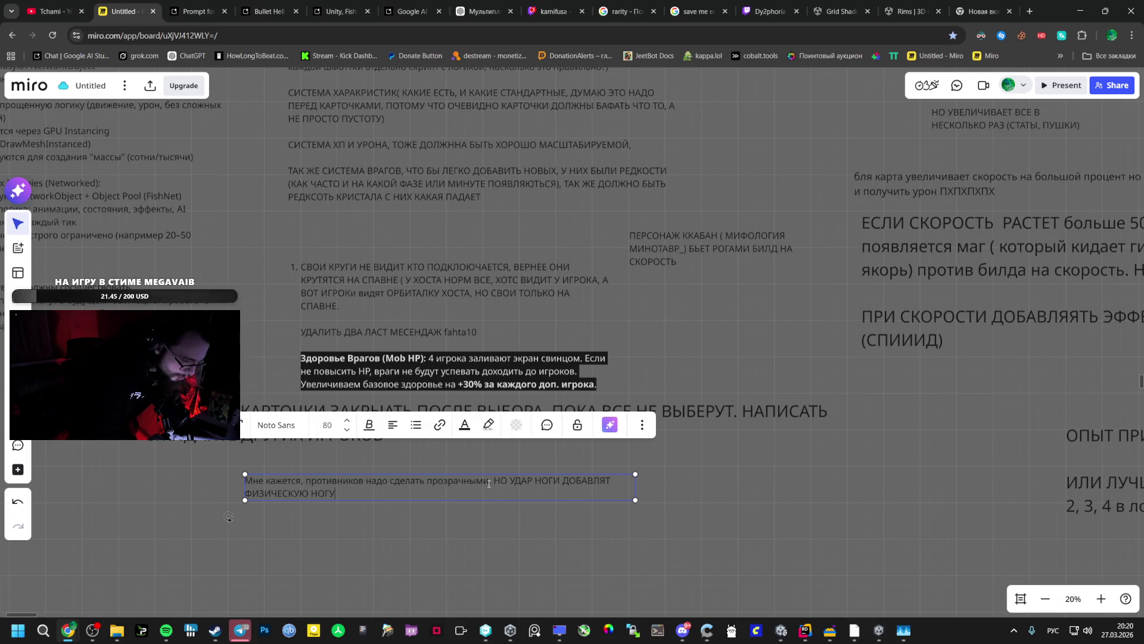
pyautogui.write('ЧТО БЫ РАС')
pyautogui.write('ТАЛКИВАТЬ')
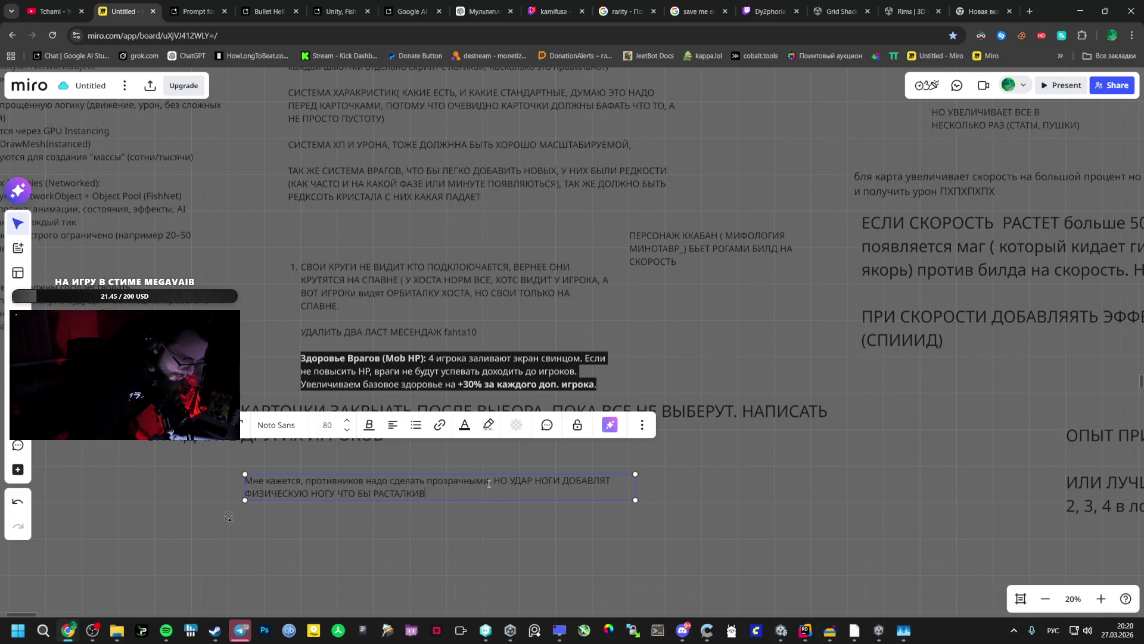
pyautogui.click(549, 530)
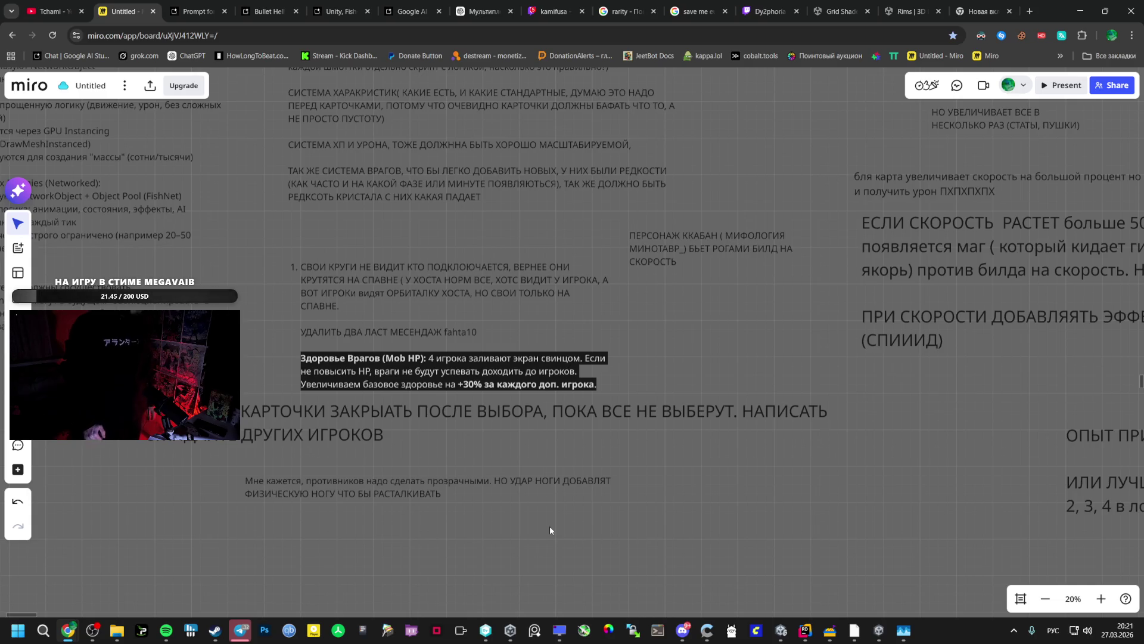
# Bring the Unity editor back in front of the Miro board
pyautogui.click(879, 630)
# Open the zombiemulyaka 1 prefab from _Prefabs in Prefab Mode and orbit around the zombie model
pyautogui.click(68, 531)
pyautogui.click(63, 570)
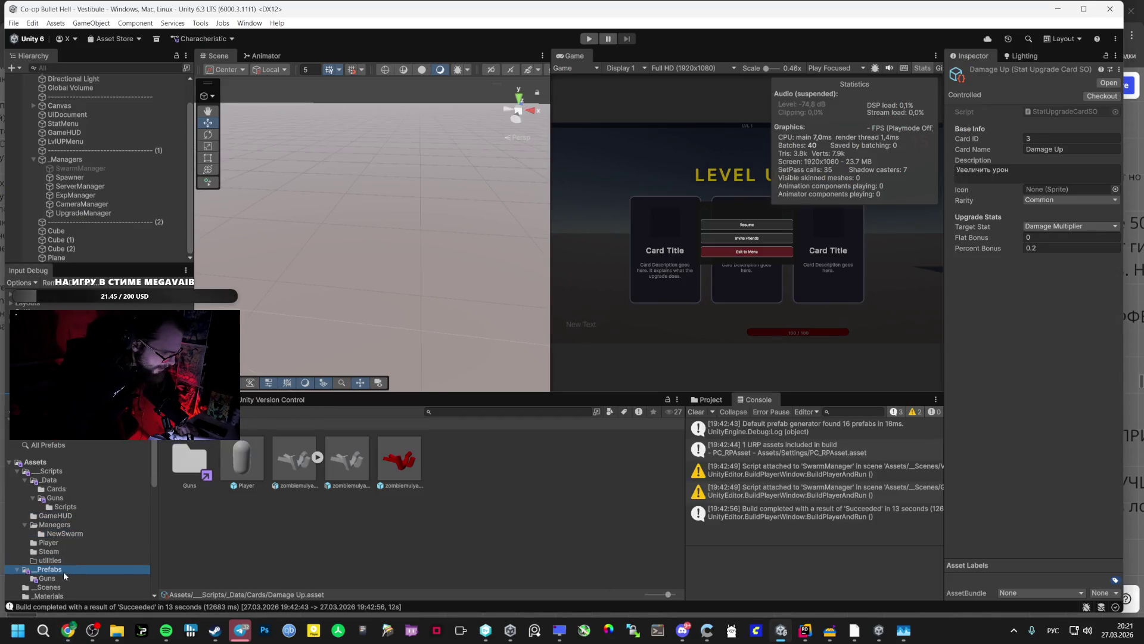
pyautogui.click(402, 463)
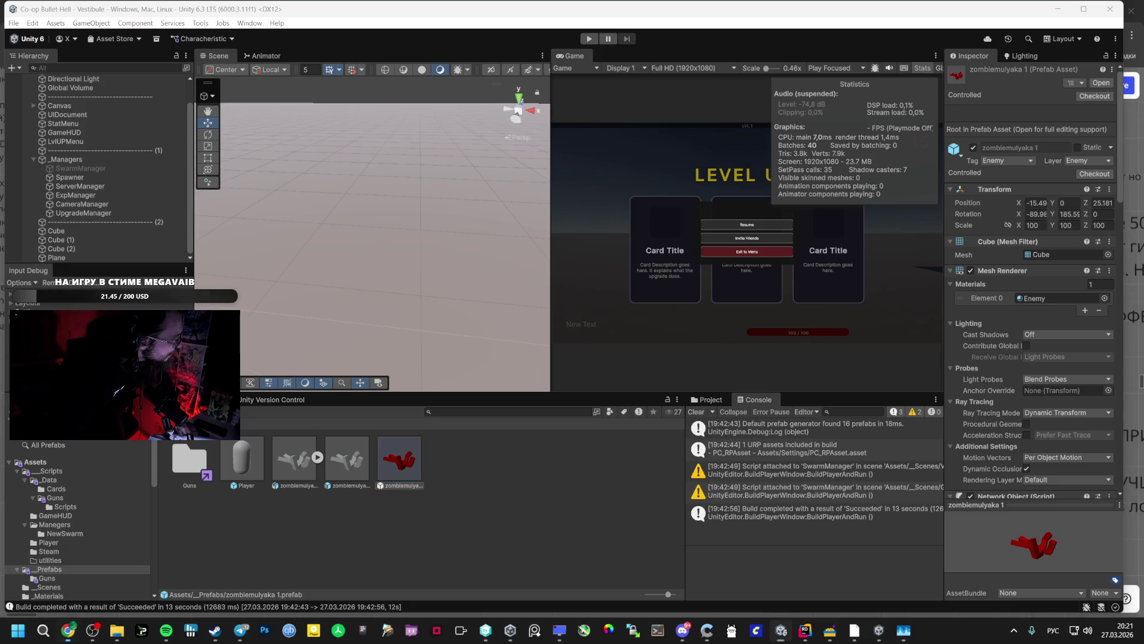
pyautogui.doubleClick(391, 456)
pyautogui.moveTo(265, 215)
pyautogui.mouseDown()
pyautogui.moveTo(336, 195)
pyautogui.moveTo(305, 208)
pyautogui.moveTo(290, 241)
pyautogui.mouseUp()
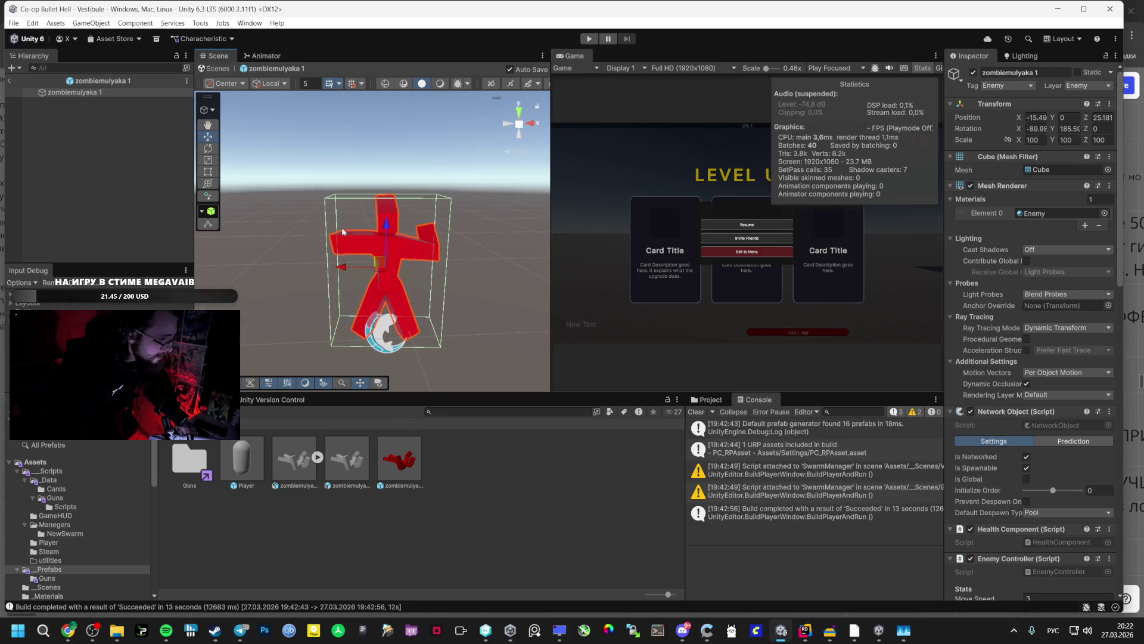
pyautogui.moveTo(279, 226); pyautogui.dragTo(288, 233)
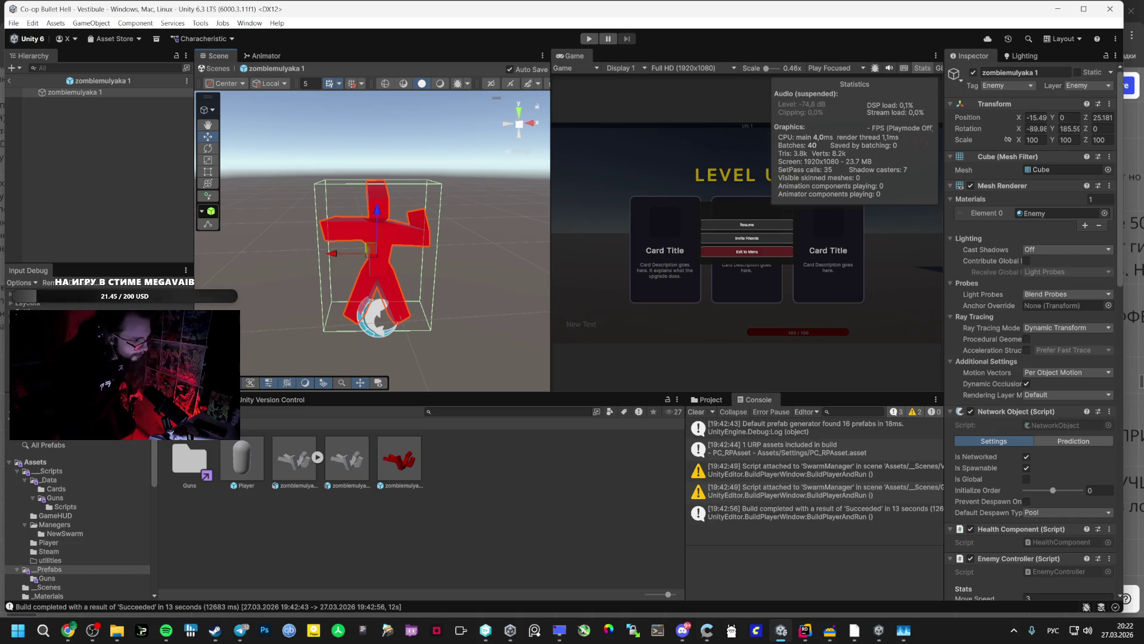
pyautogui.click(166, 630)
# Adjust the Spotify music volume, then return to the Miro design board
pyautogui.moveTo(686, 458); pyautogui.dragTo(693, 464)
pyautogui.click(641, 501)
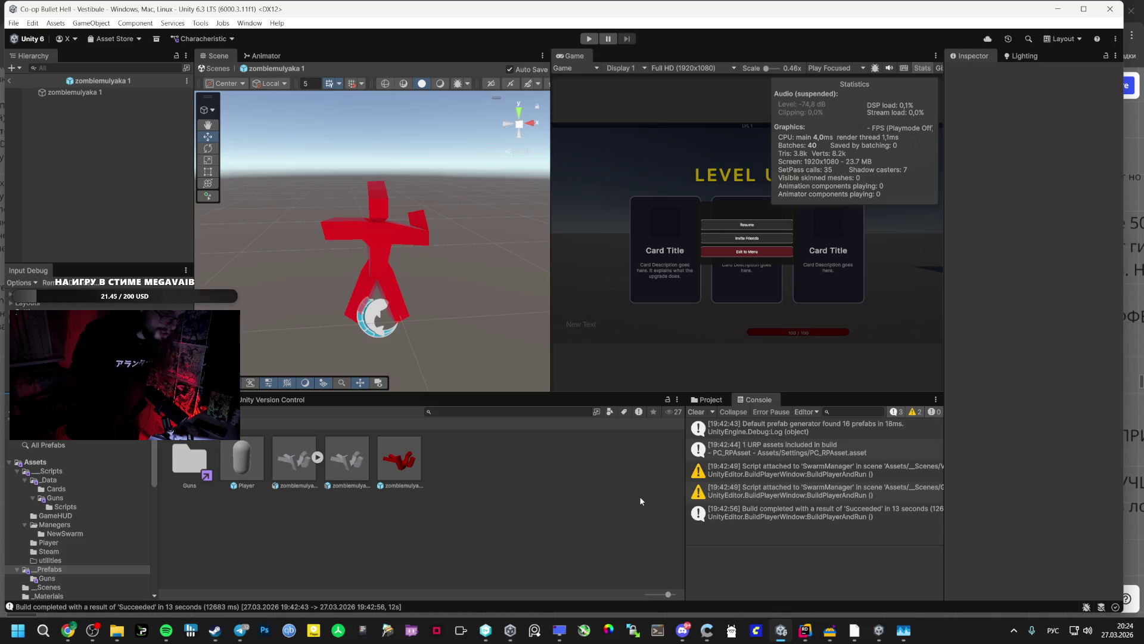
pyautogui.click(65, 627)
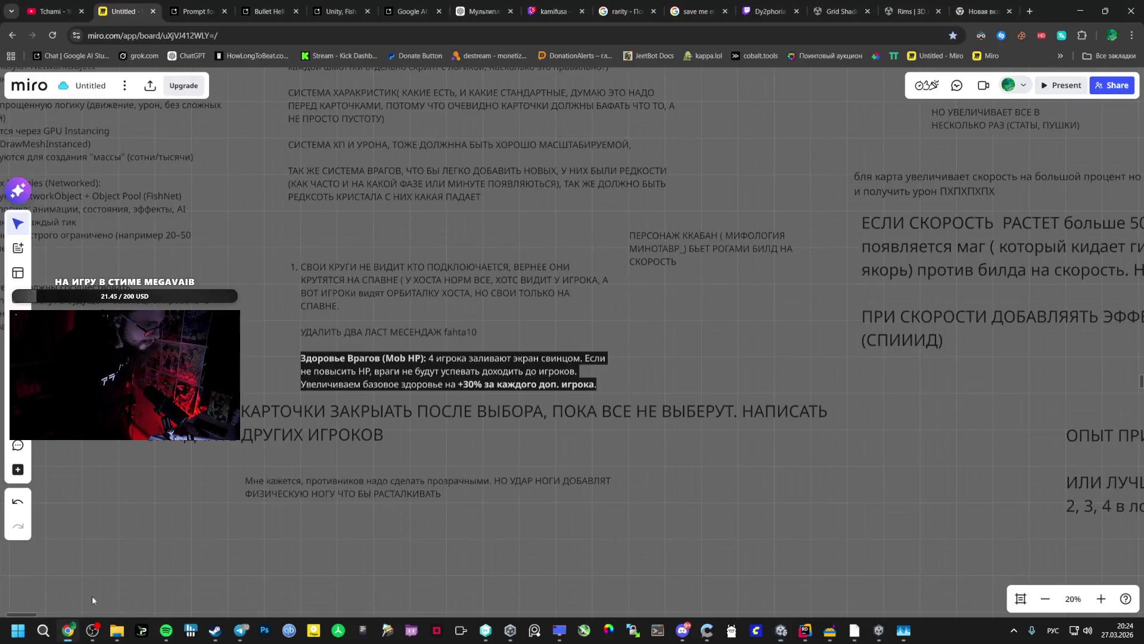
pyautogui.click(269, 11)
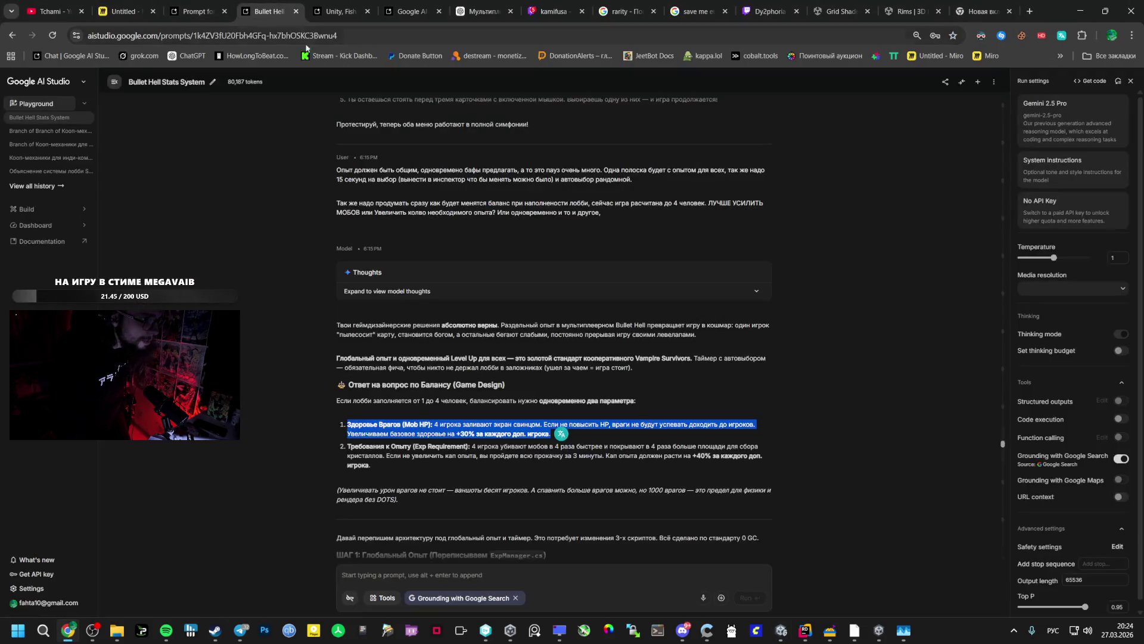
pyautogui.click(403, 444)
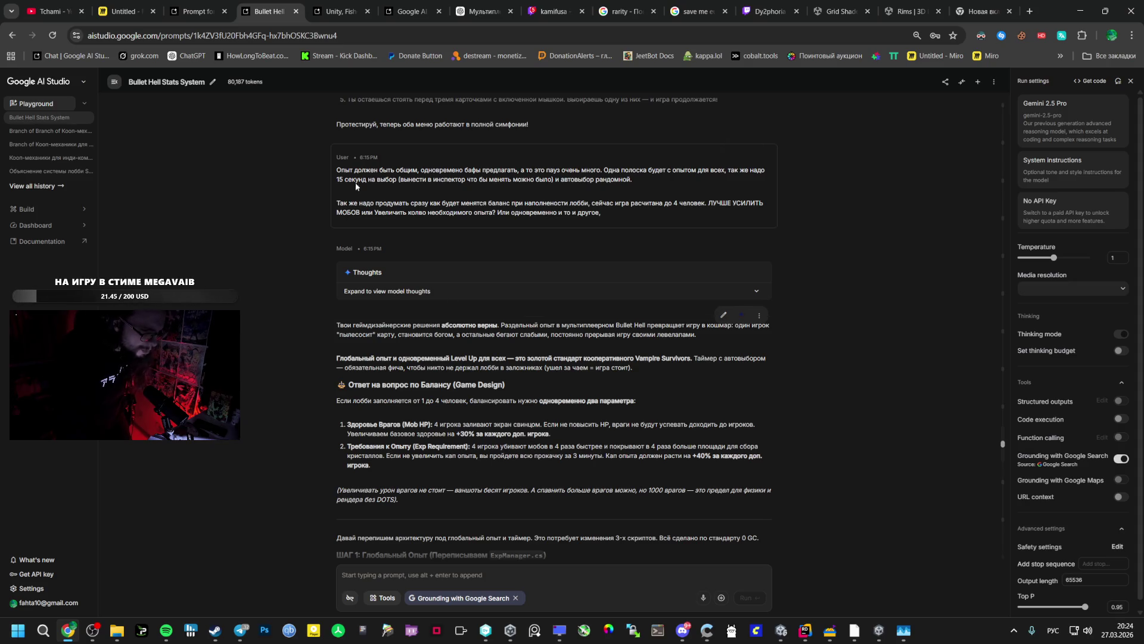
pyautogui.click(212, 3)
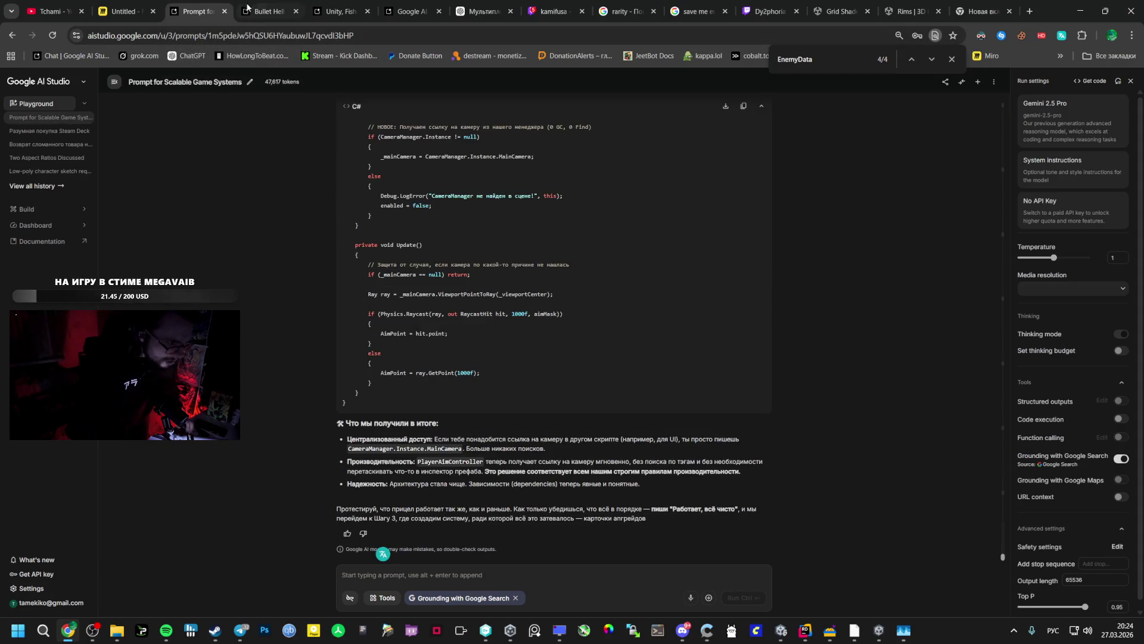
pyautogui.click(126, 10)
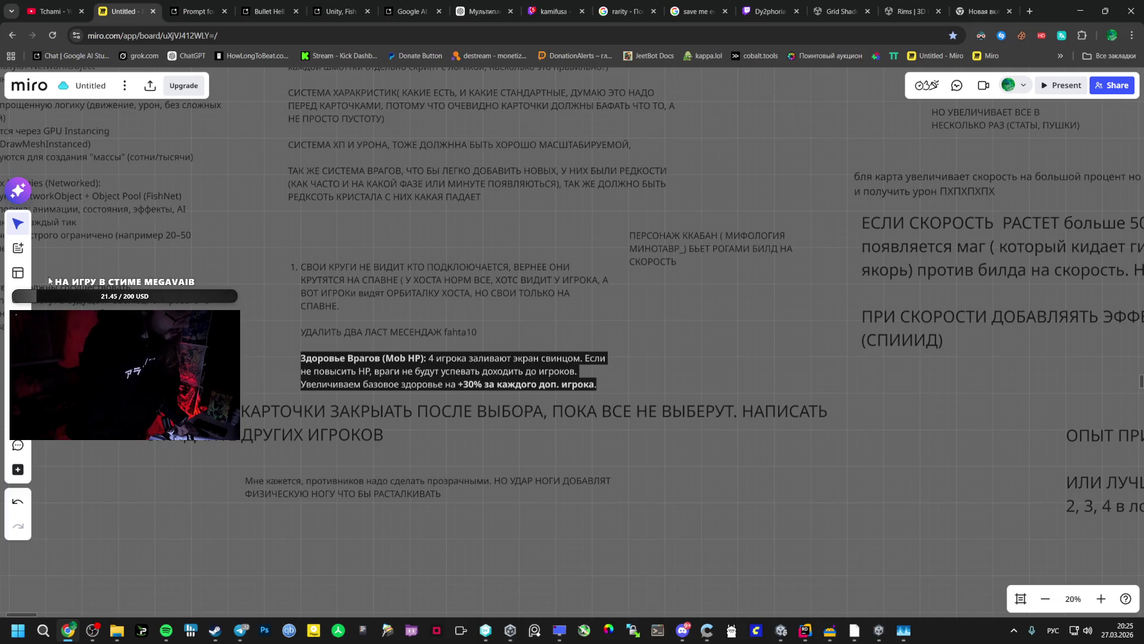
# Add a 'СЕЙВ РЕКОНЕКТ' note beneath the transparent-enemies remark, then drag that remark toward the lobby notes
pyautogui.click(259, 536)
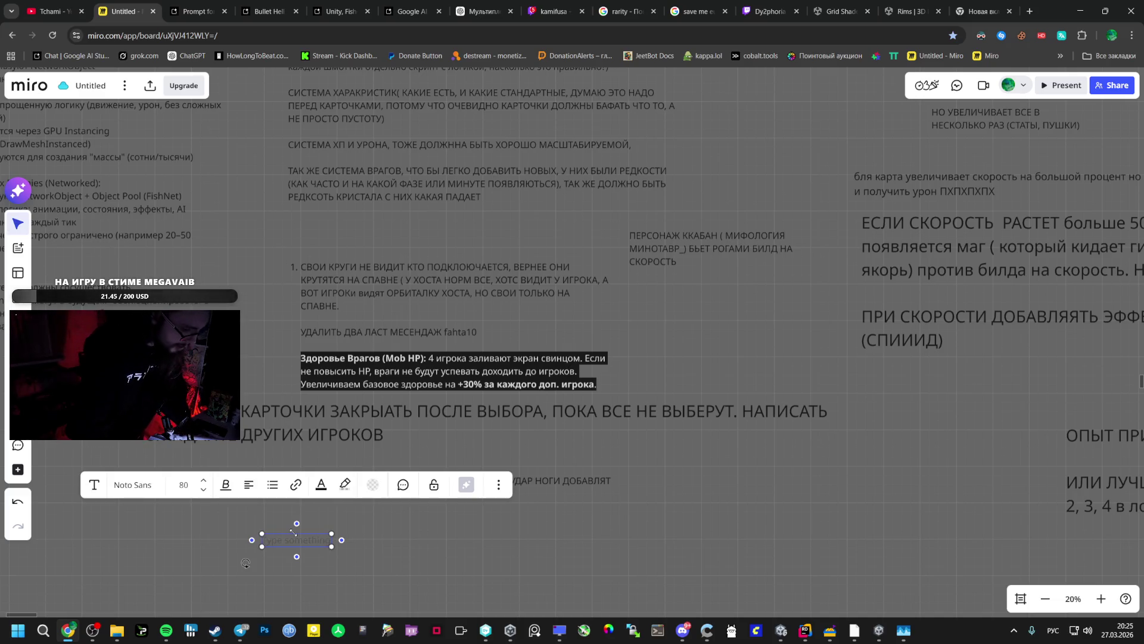
pyautogui.write('СЕЙР')
pyautogui.write(' РЕКОНЕКТ')
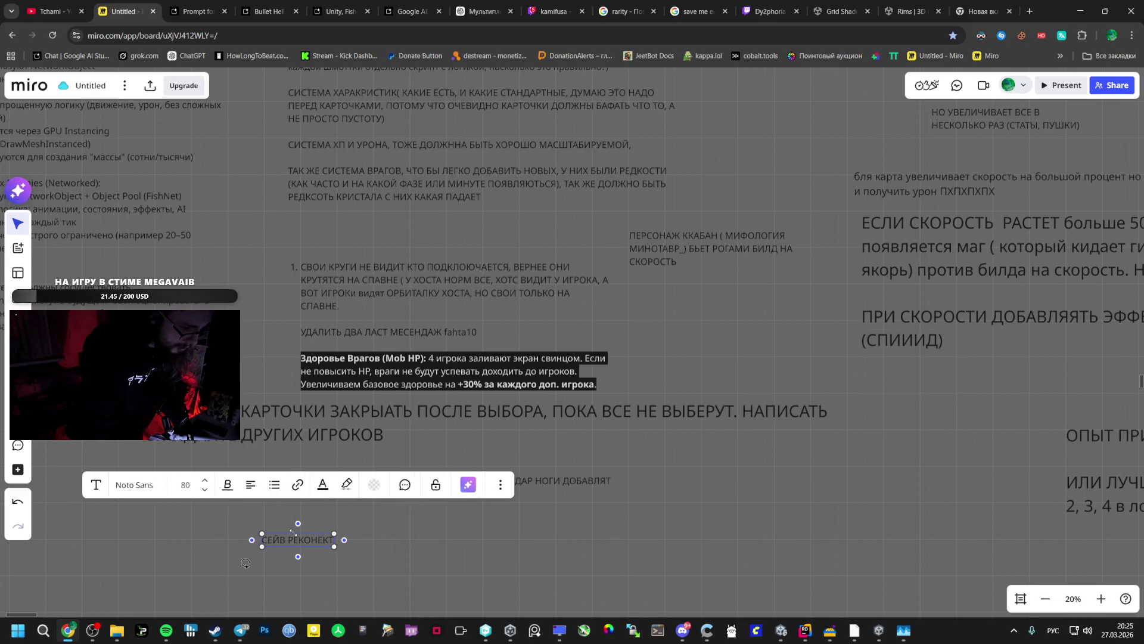
pyautogui.click(321, 566)
pyautogui.click(284, 541)
pyautogui.moveTo(284, 541); pyautogui.dragTo(269, 531)
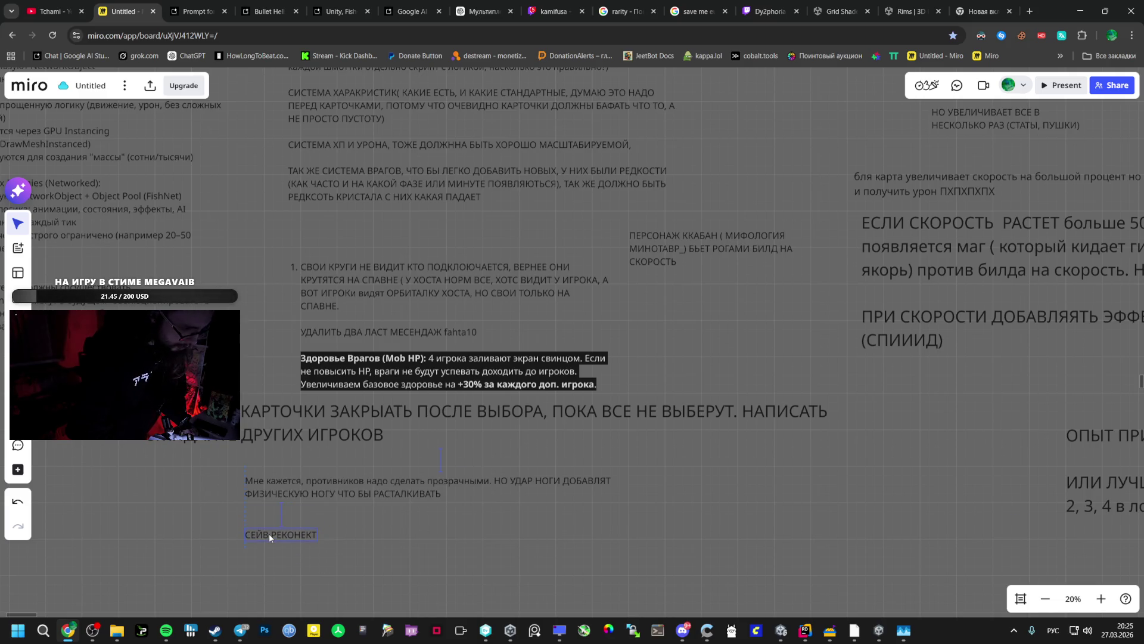
pyautogui.doubleClick(270, 534)
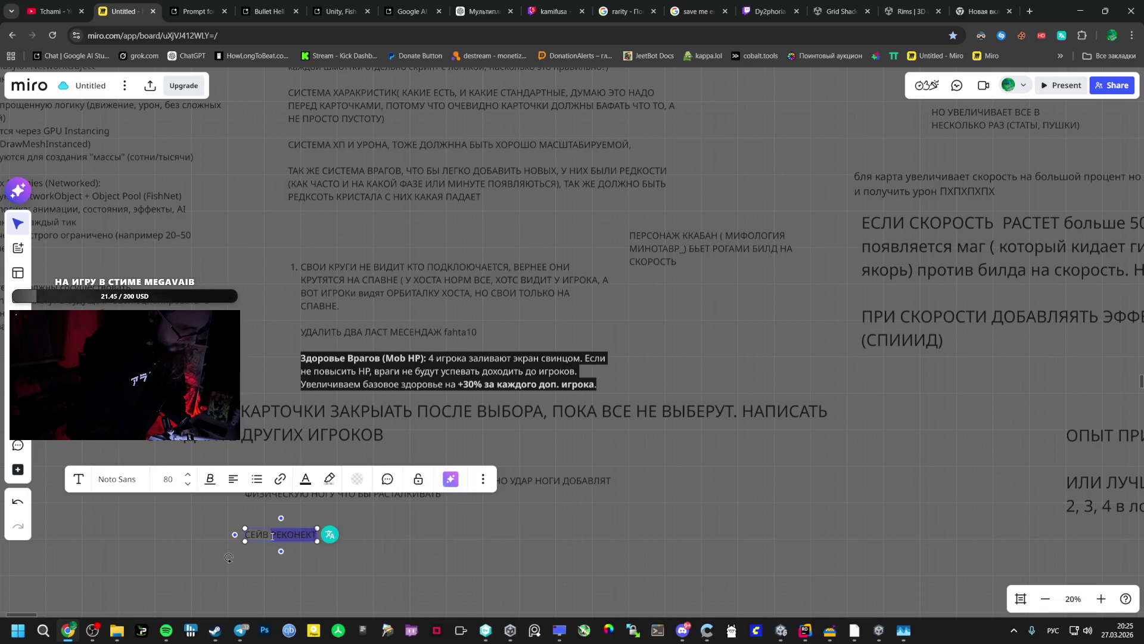
pyautogui.click(312, 538)
pyautogui.click(278, 549)
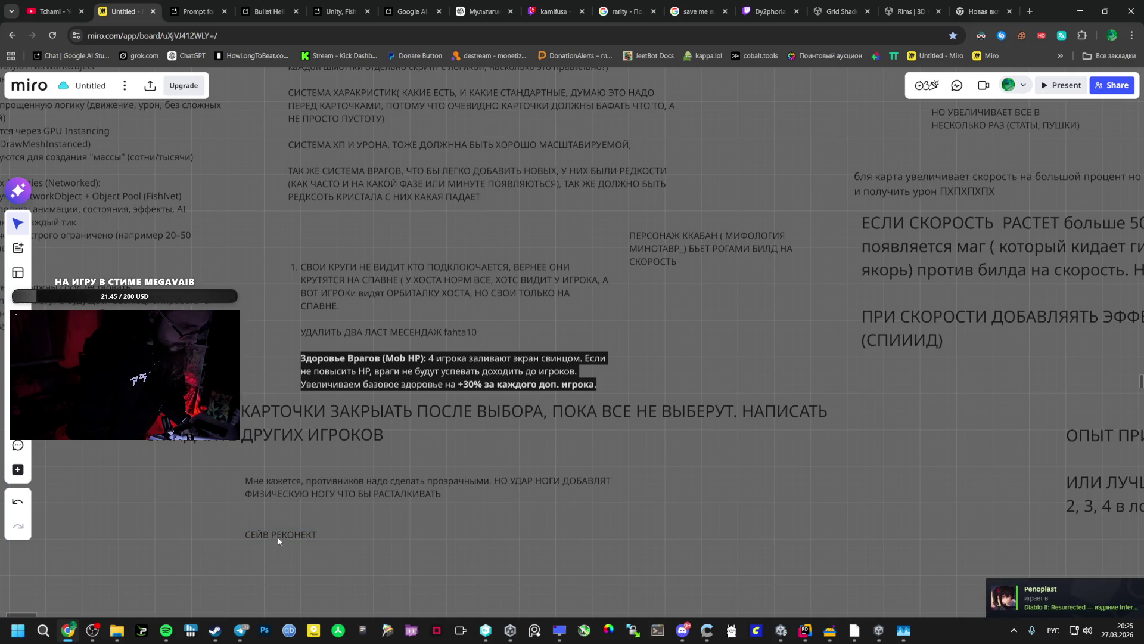
pyautogui.click(283, 505)
pyautogui.moveTo(283, 505)
pyautogui.mouseDown()
pyautogui.moveTo(911, 477)
pyautogui.moveTo(559, 375)
pyautogui.mouseUp()
# Place the transparent-enemies remark just above the cannon idea note
pyautogui.scroll(-5, 696, 495)
pyautogui.scroll(5, 617, 394)
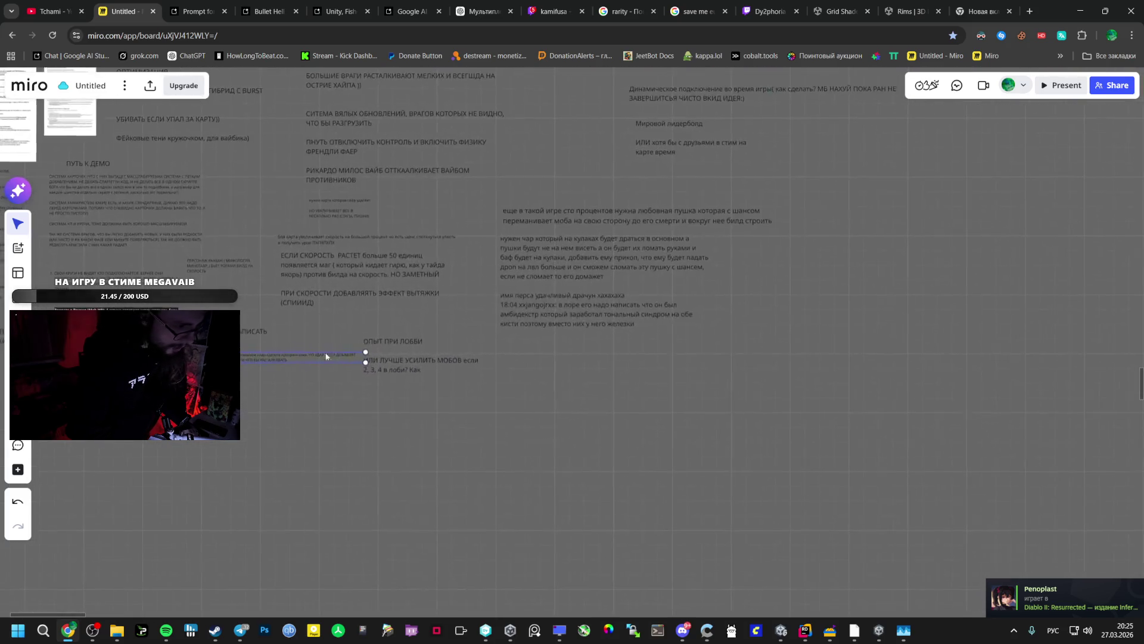
pyautogui.moveTo(410, 332)
pyautogui.mouseDown()
pyautogui.moveTo(915, 235)
pyautogui.moveTo(939, 209)
pyautogui.mouseUp()
pyautogui.scroll(2, 764, 266)
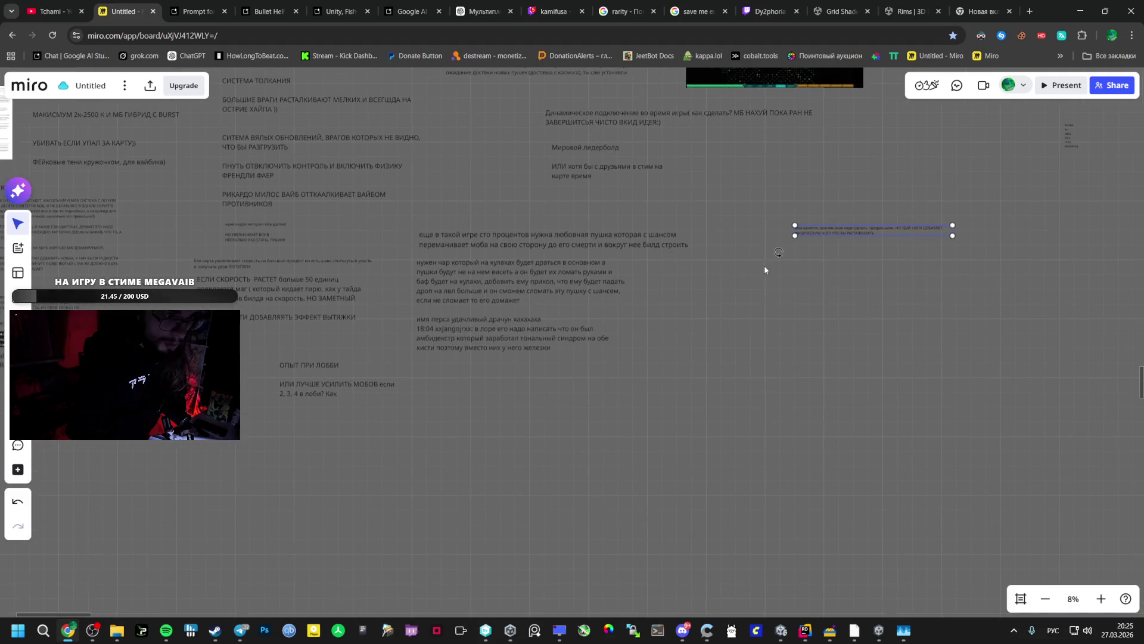
pyautogui.moveTo(814, 228)
pyautogui.mouseDown()
pyautogui.moveTo(603, 212)
pyautogui.moveTo(763, 154)
pyautogui.moveTo(709, 152)
pyautogui.mouseUp()
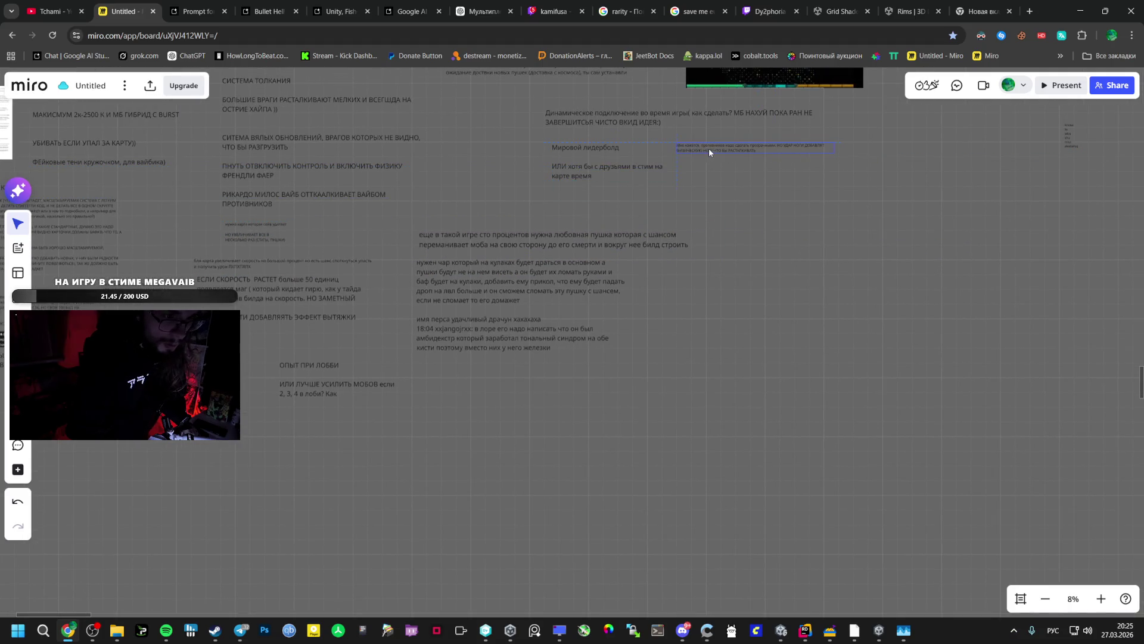
# Select the multiplayer notes together with the remark and shift the group right
pyautogui.moveTo(514, 100); pyautogui.dragTo(702, 178)
pyautogui.moveTo(720, 131); pyautogui.dragTo(832, 122)
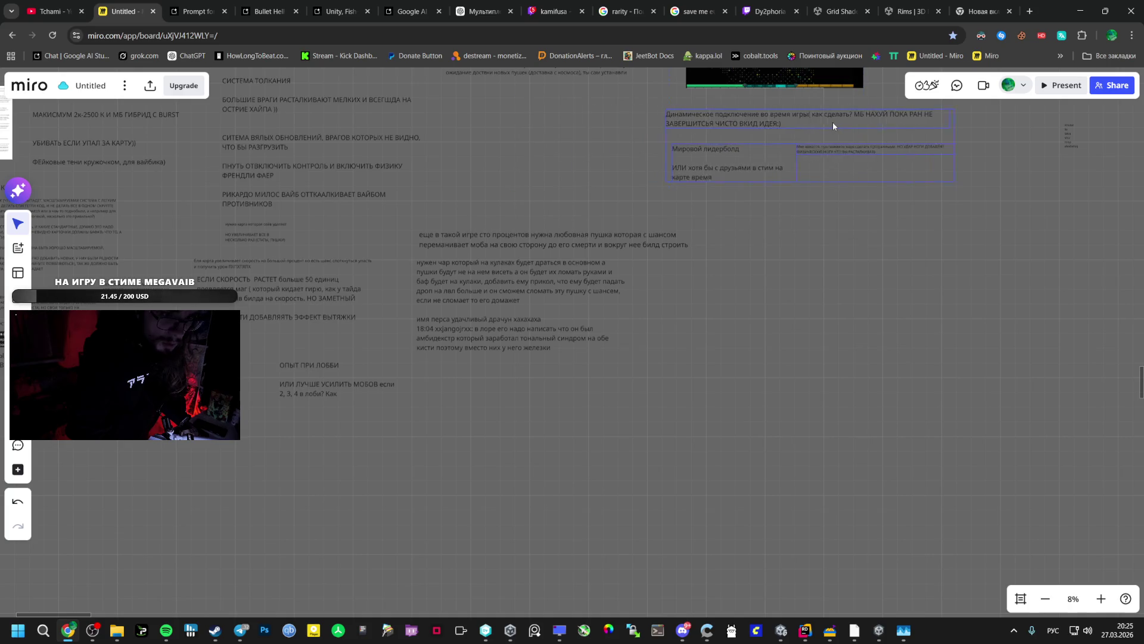
pyautogui.scroll(2, 1013, 167)
pyautogui.click(699, 376)
pyautogui.hscroll(-10, 700, 376)
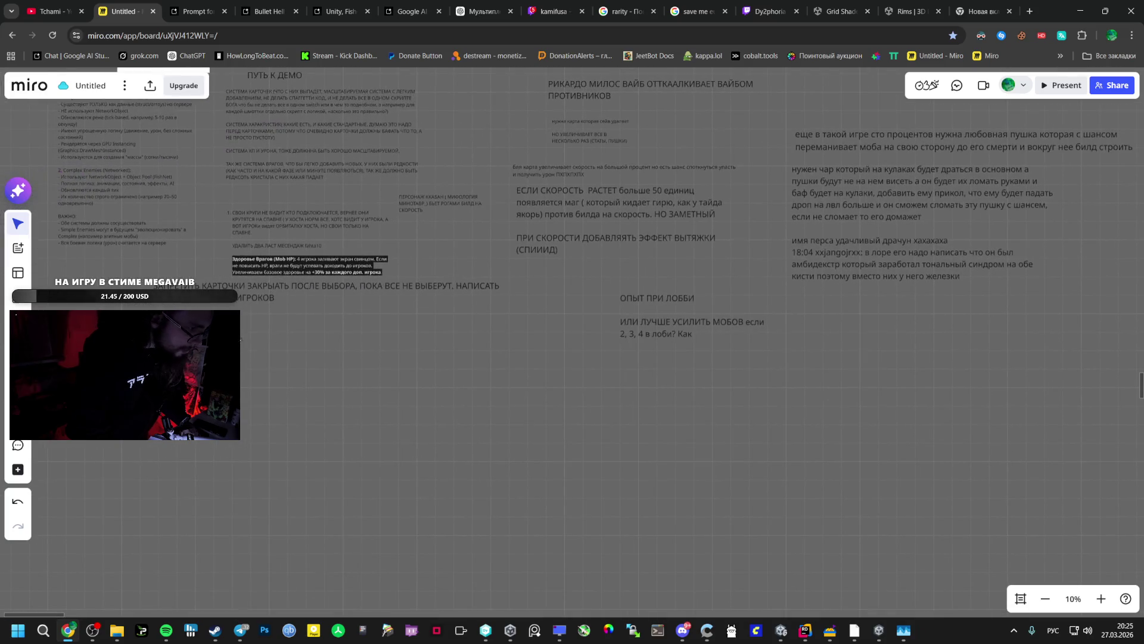
# Check the СЕЙВ РЕКОНЕКТ note's text and select the heading about locking cards until everyone picks
pyautogui.click(241, 338)
pyautogui.scroll(3, 239, 338)
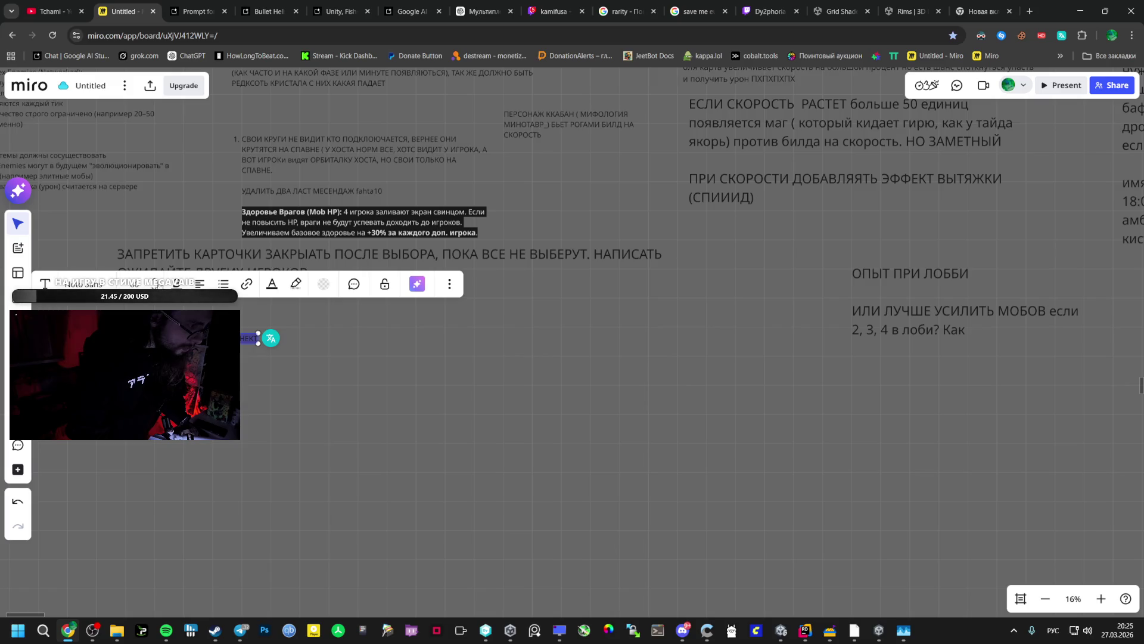
pyautogui.doubleClick(271, 338)
pyautogui.press('Escape')
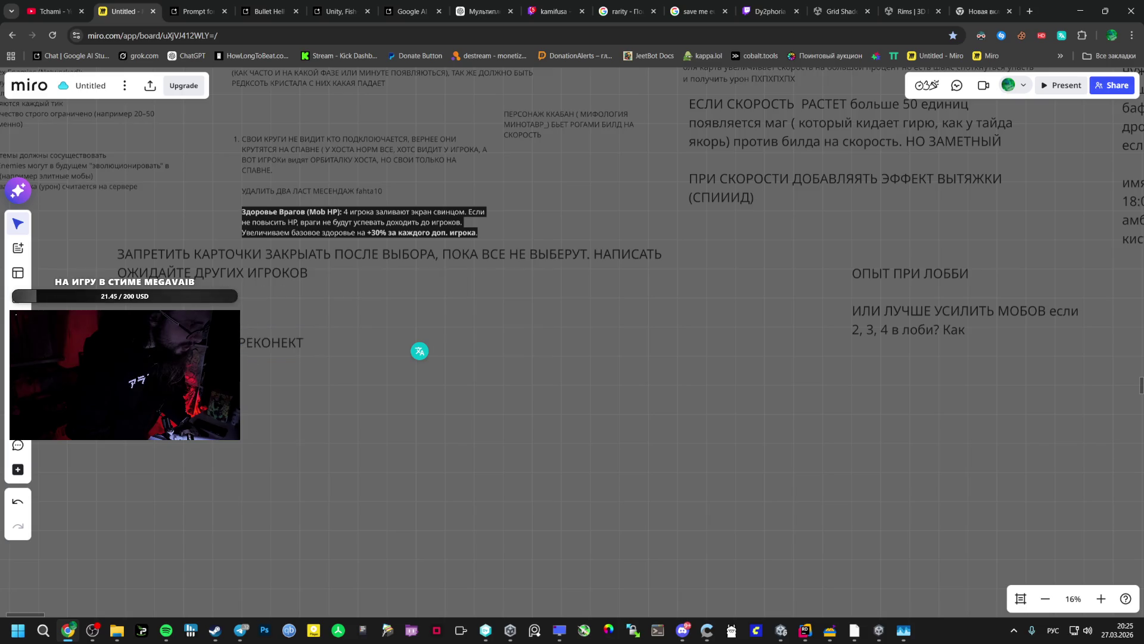
pyautogui.click(168, 306)
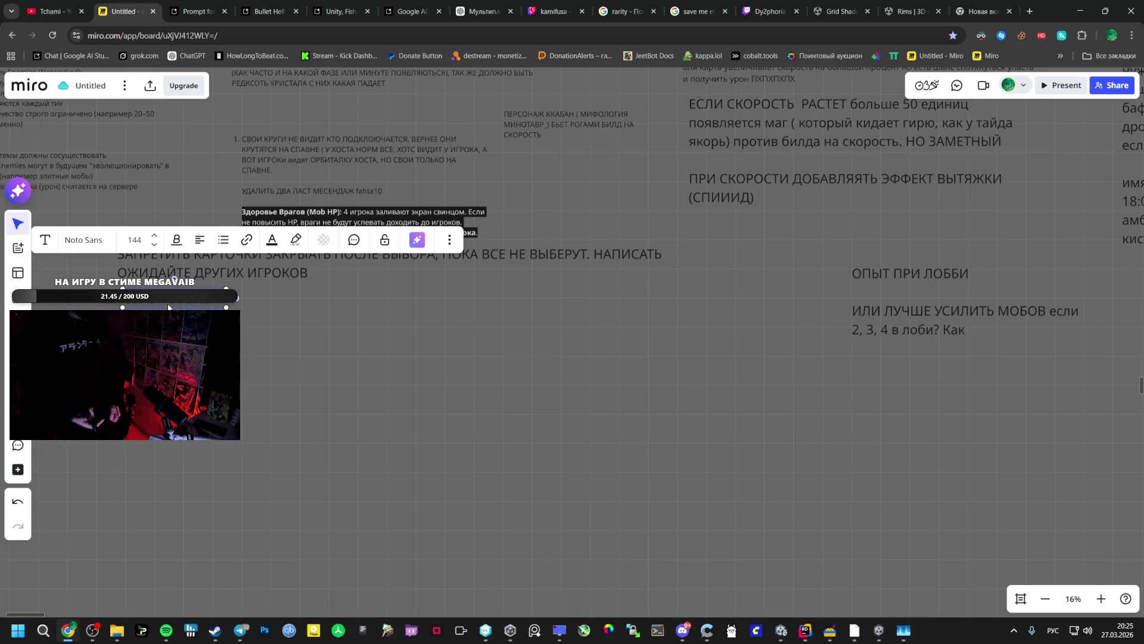
# Google 'fishnet unity миграция хоста' in a new tab
pyautogui.click(1029, 9)
pyautogui.write('ашпр')
pyautogui.press('BackSpace')
pyautogui.press('BackSpace')
pyautogui.press('BackSpace')
pyautogui.write('fishnet')
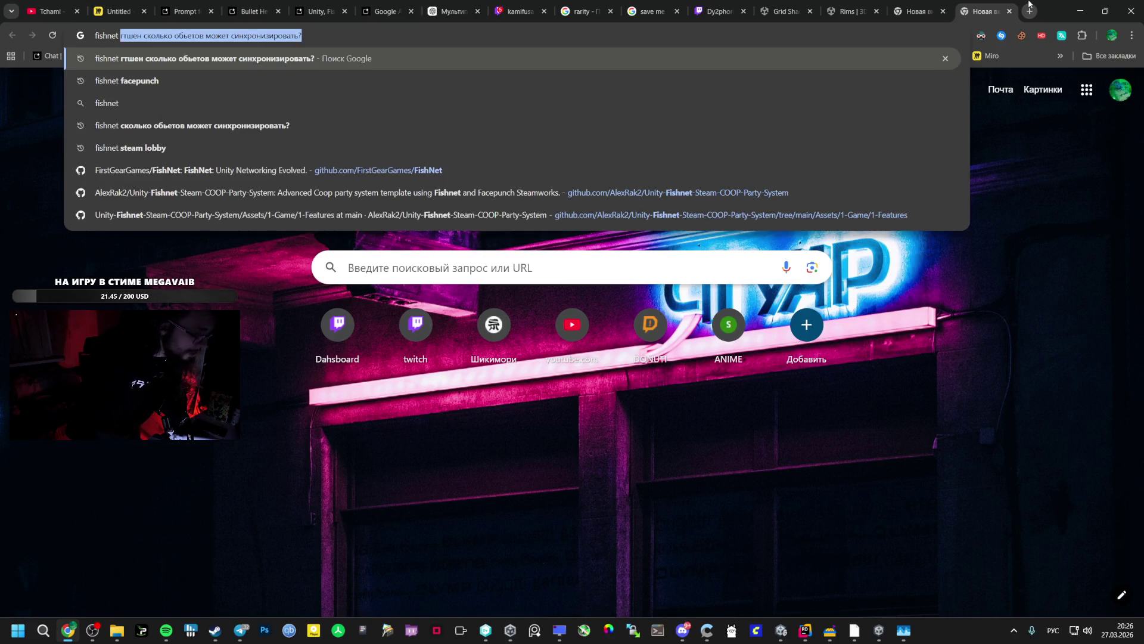
pyautogui.write(' unity ми')
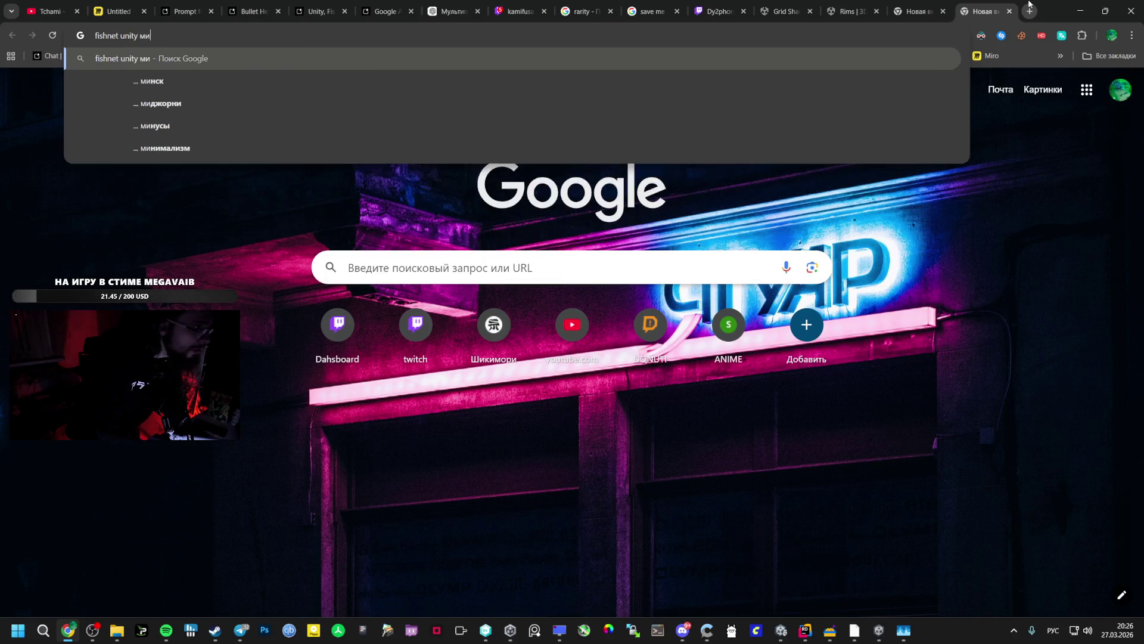
pyautogui.write('грация хоста')
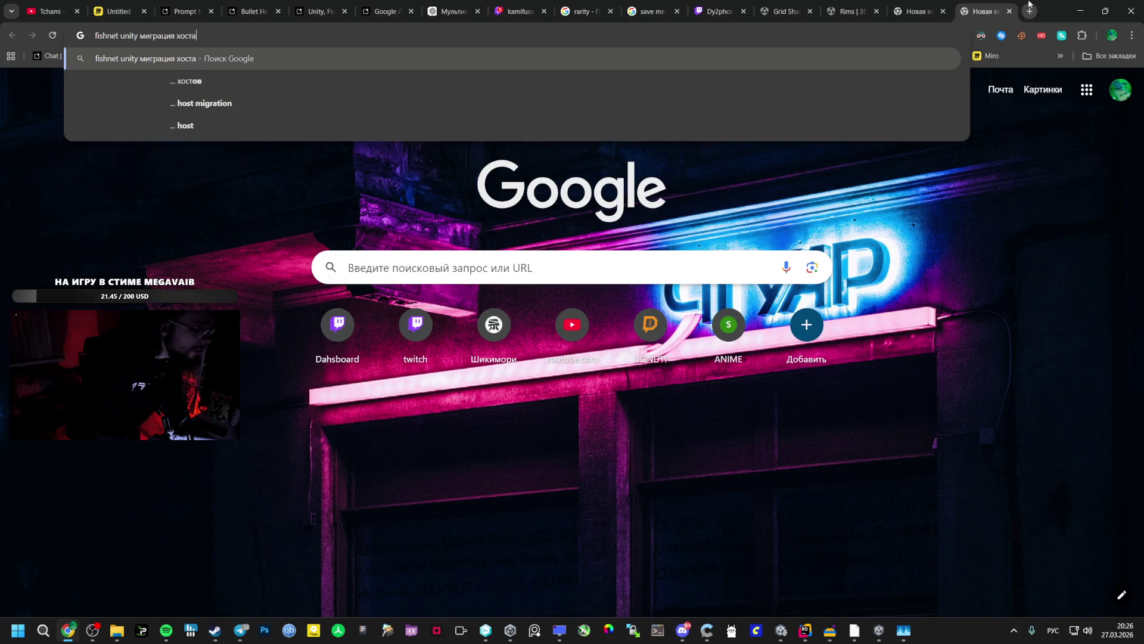
pyautogui.press('Return')
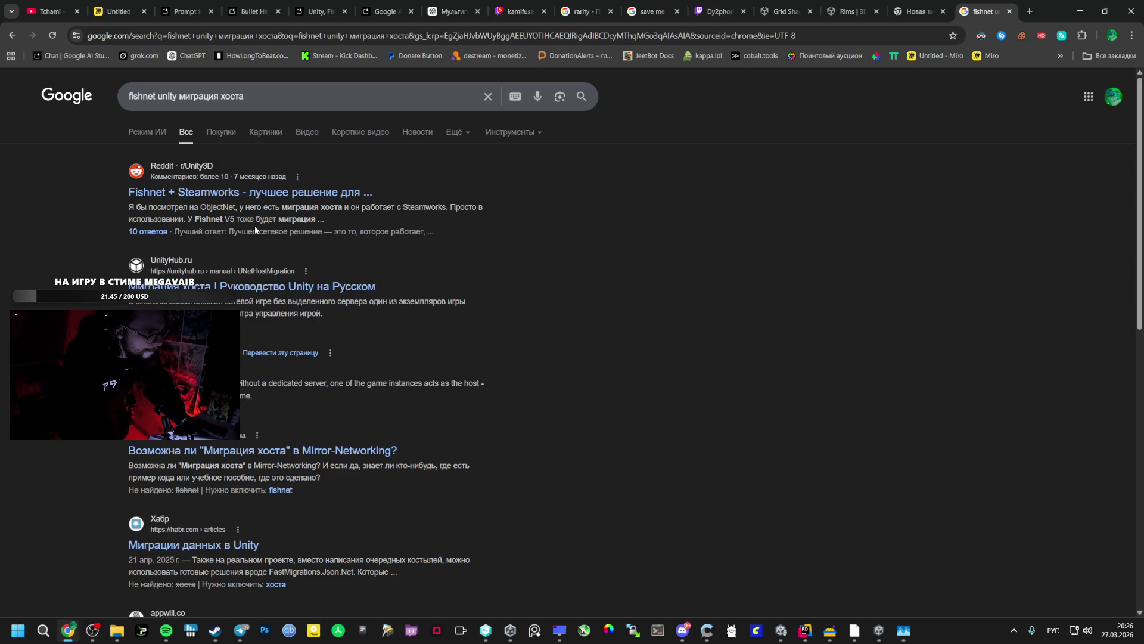
# Search the web for 'Fishnet V5' from a result snippet in a new tab
pyautogui.moveTo(235, 219); pyautogui.dragTo(192, 219)
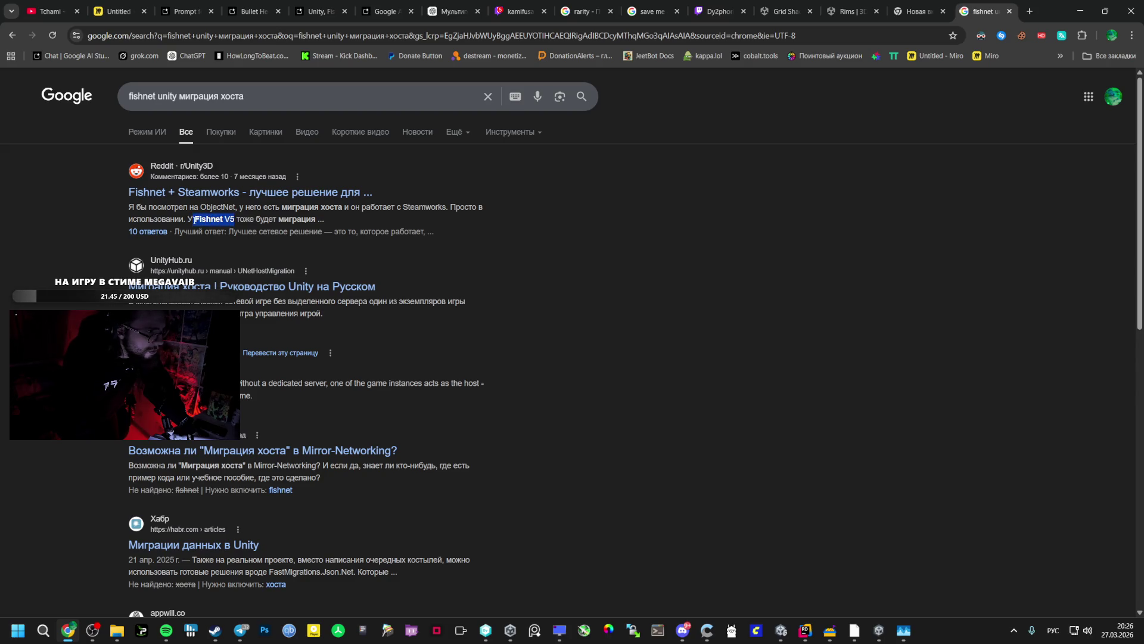
pyautogui.rightClick(216, 220)
pyautogui.click(224, 268)
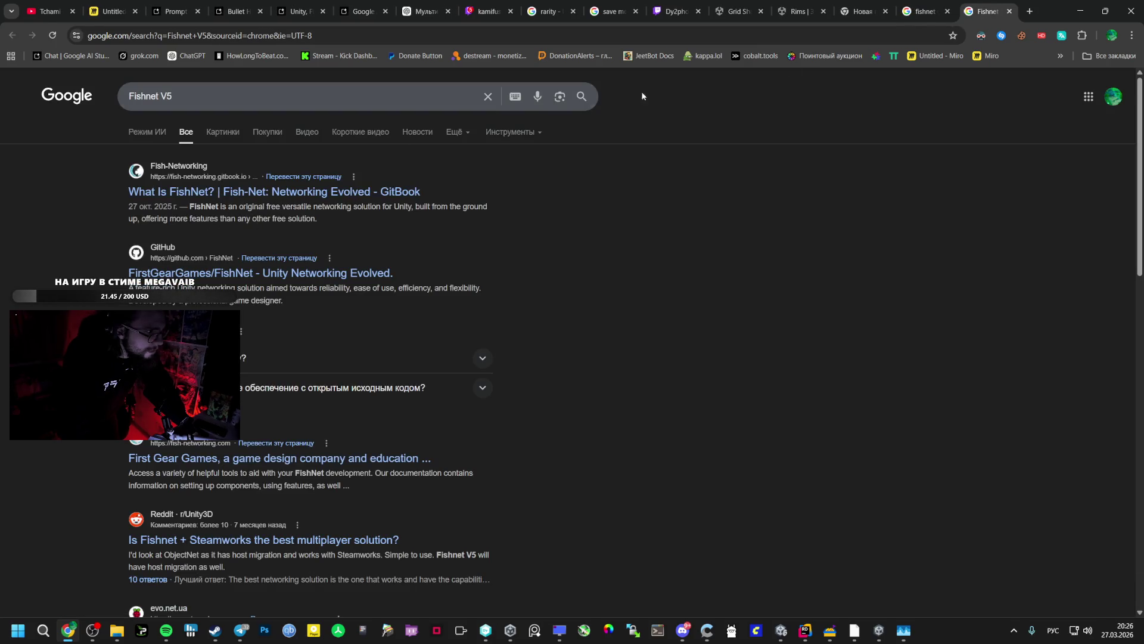
# Get an AI Mode answer on FishNet host migration, then return to the Miro board
pyautogui.hotkey('ctrl', 'shift', 'Tab')
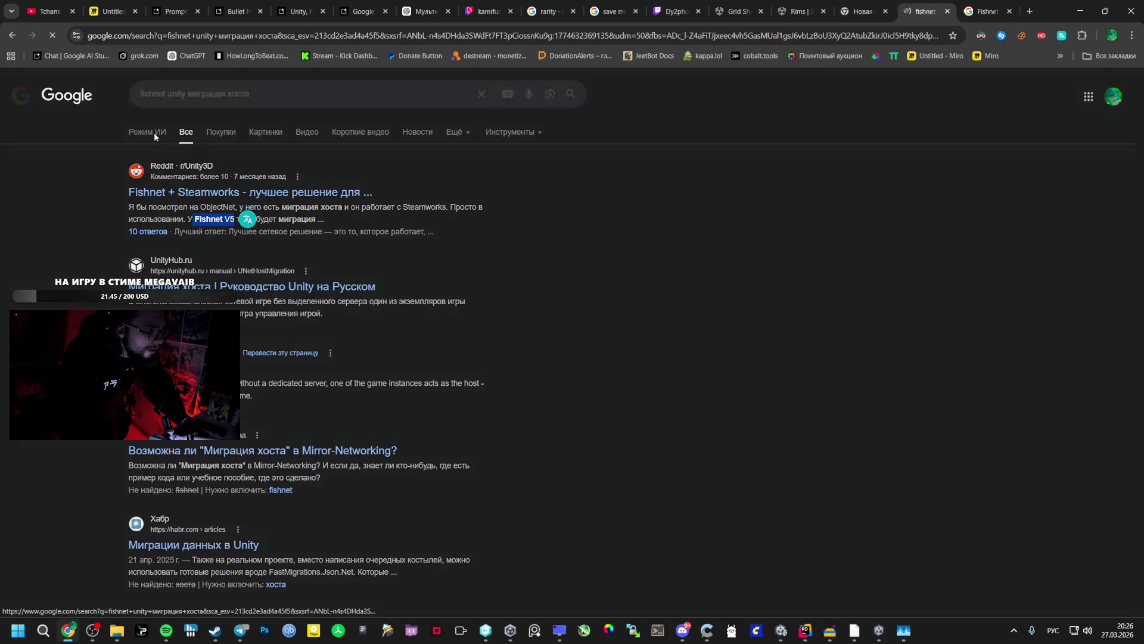
pyautogui.click(154, 133)
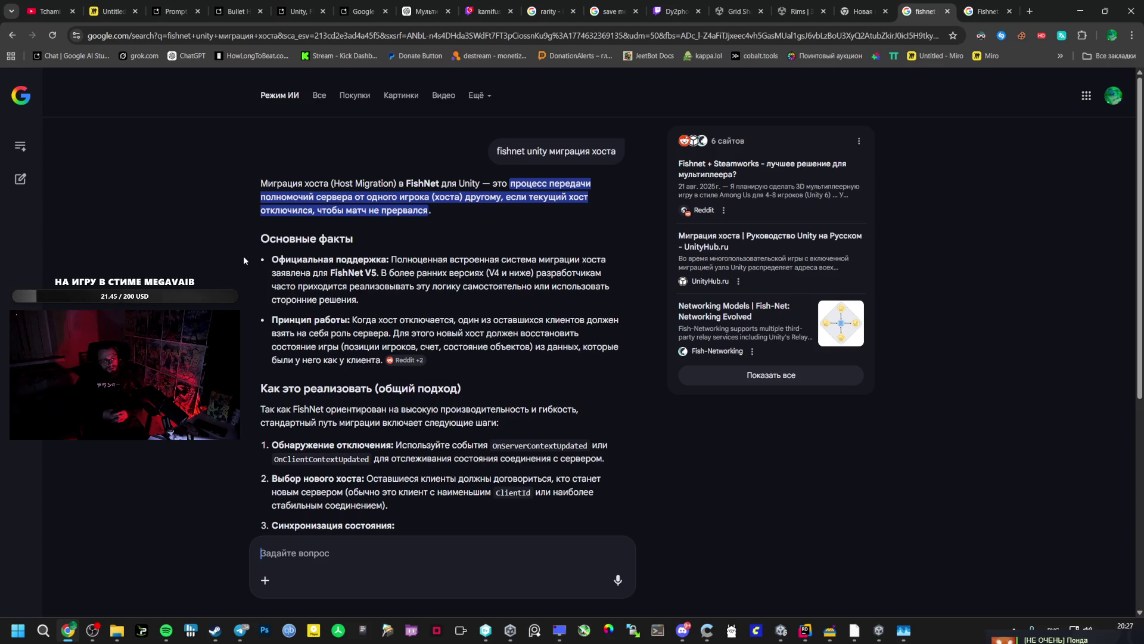
pyautogui.click(110, 11)
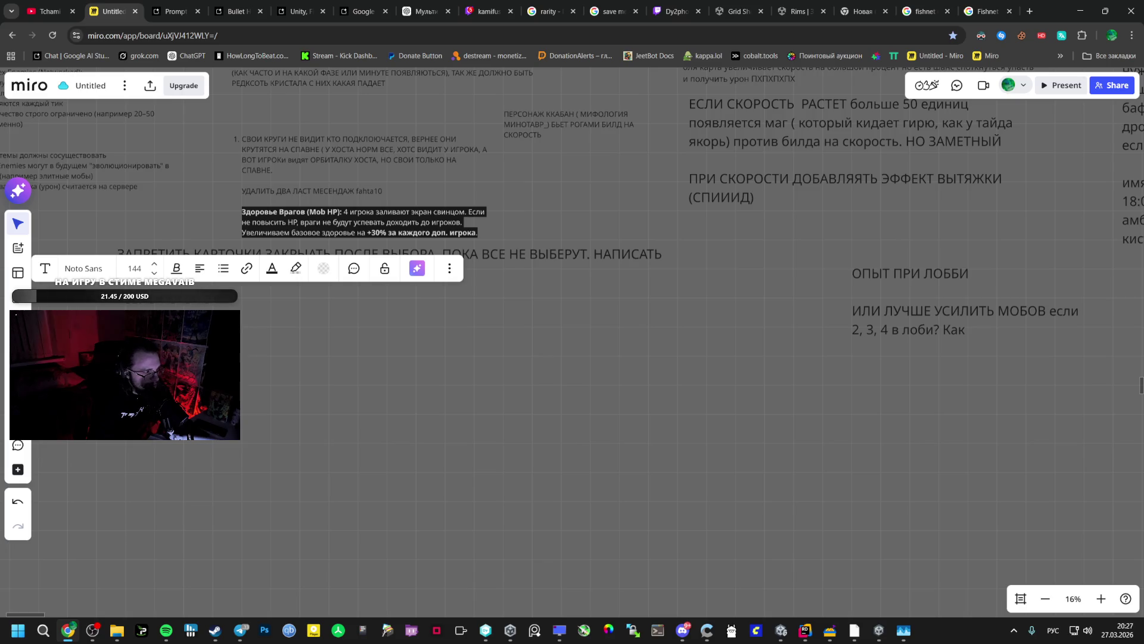
# Undo the stray 'ТА' typed into the heading and bring the Co-op Bullet Hell game forward
pyautogui.write('ТА')
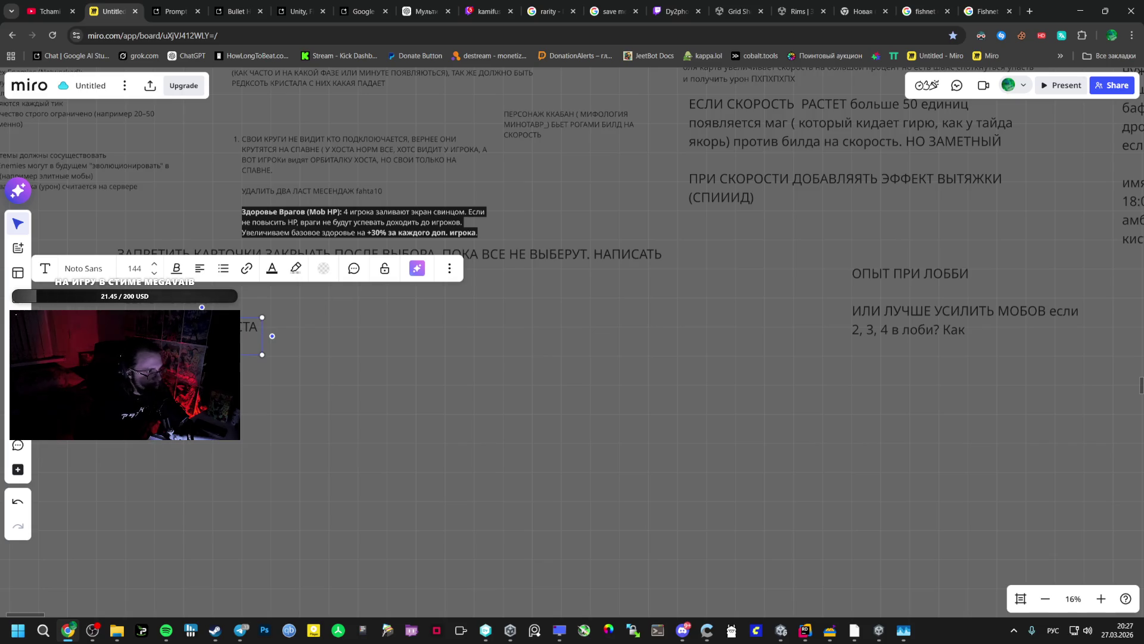
pyautogui.press('Escape')
pyautogui.hotkey('ctrl', 'z')
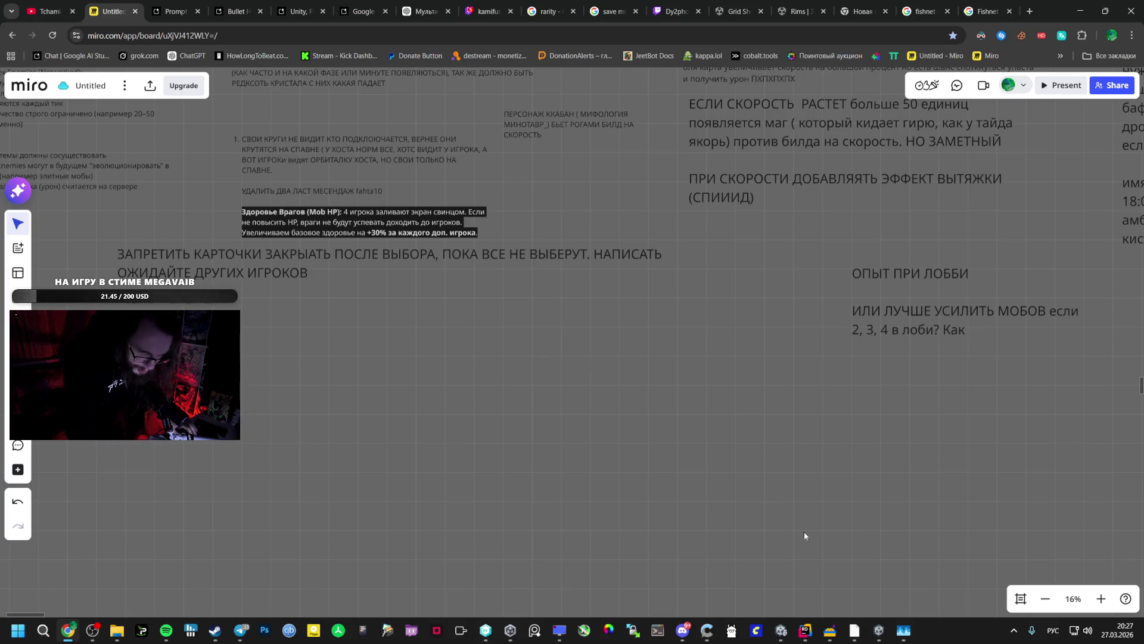
pyautogui.click(879, 630)
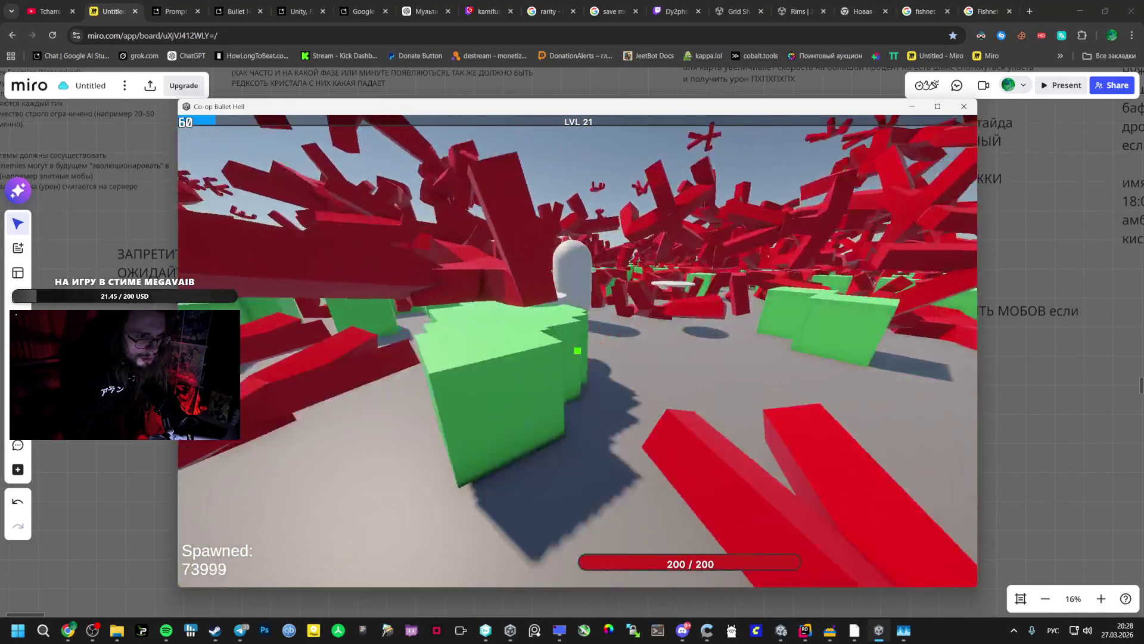
# Roam forward through the red enemy swarm toward the green cubes
pyautogui.press('w')
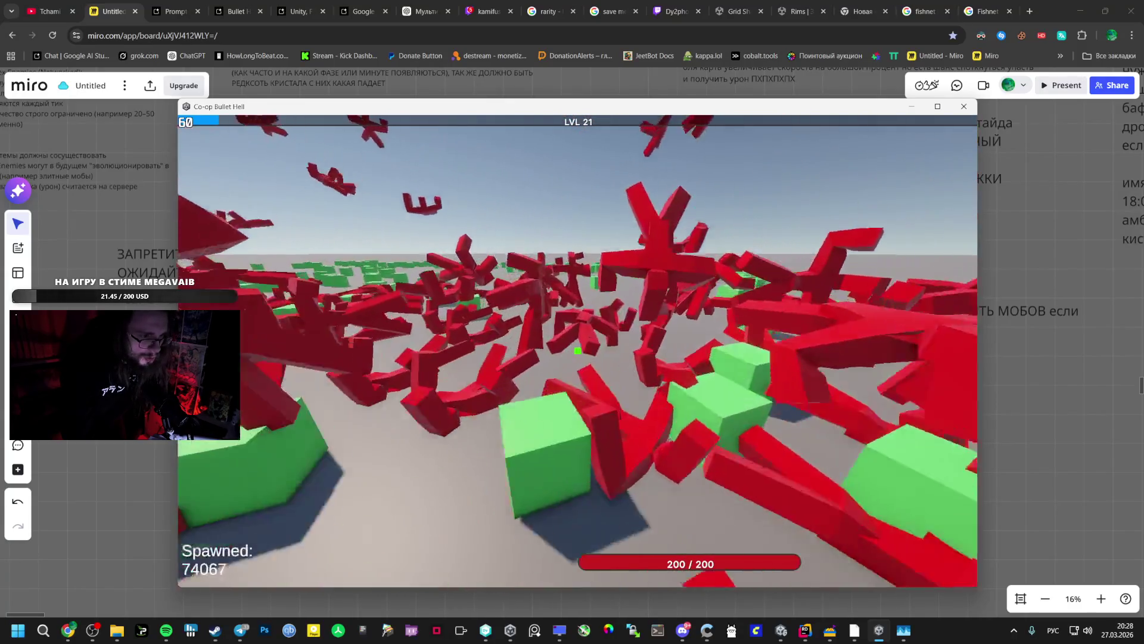
pyautogui.press('w')
pyautogui.press('w')
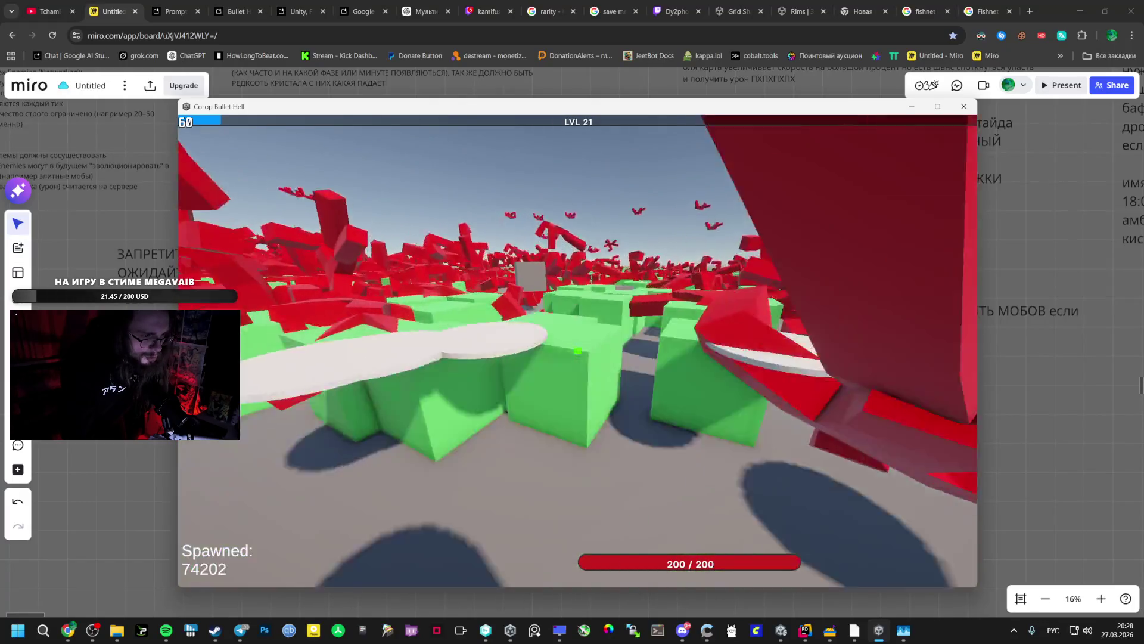
pyautogui.press('w')
pyautogui.press('w')
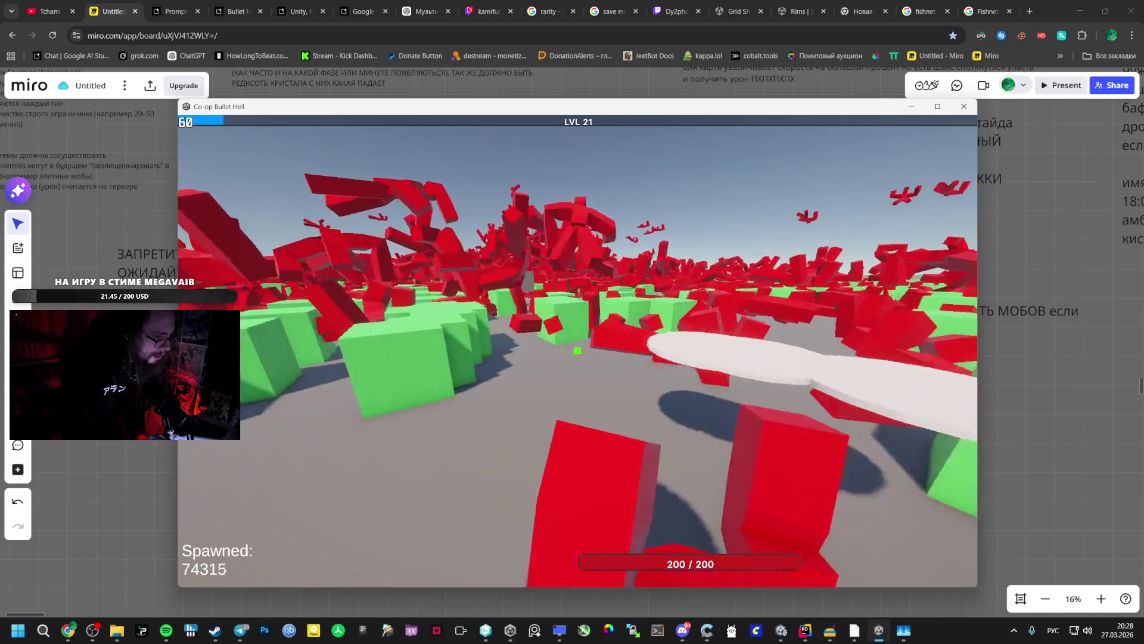
pyautogui.press('w')
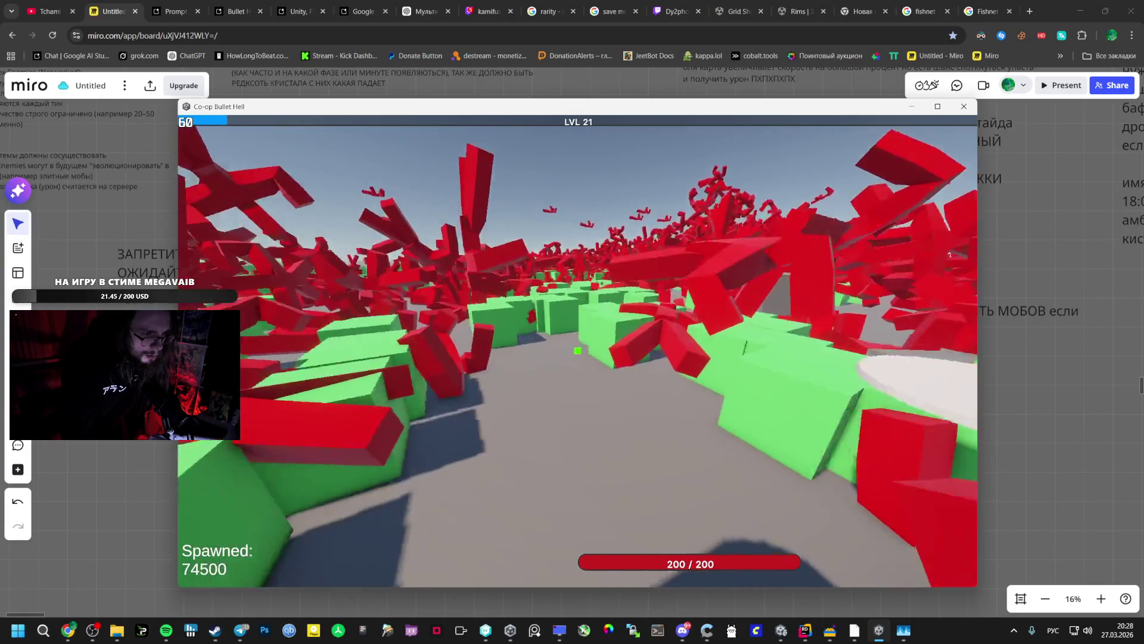
pyautogui.press('w')
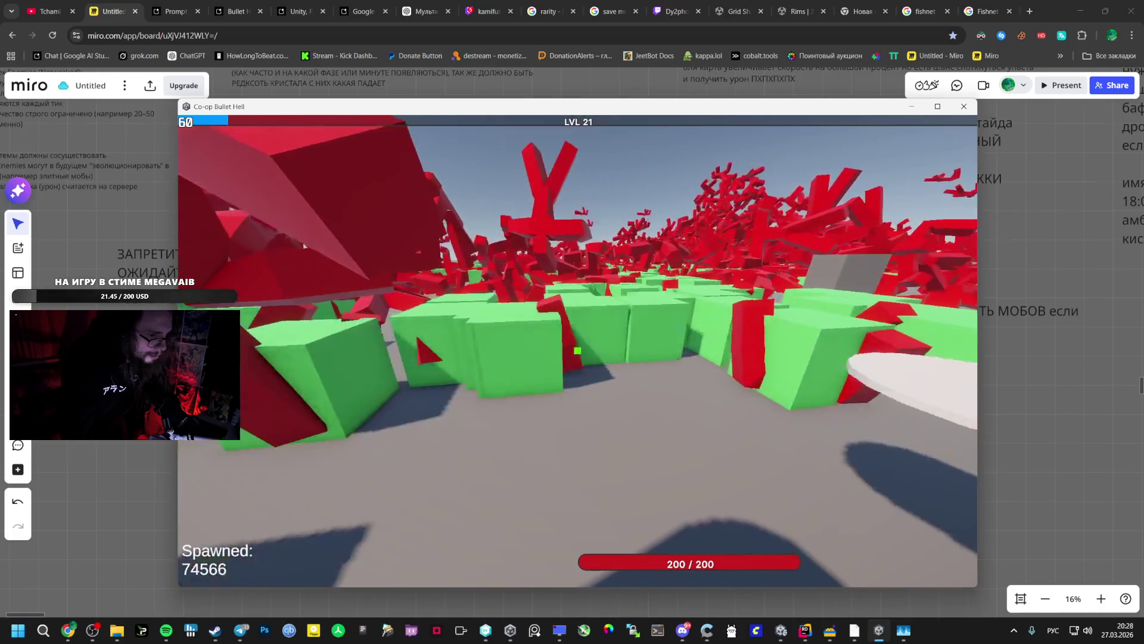
pyautogui.press('w')
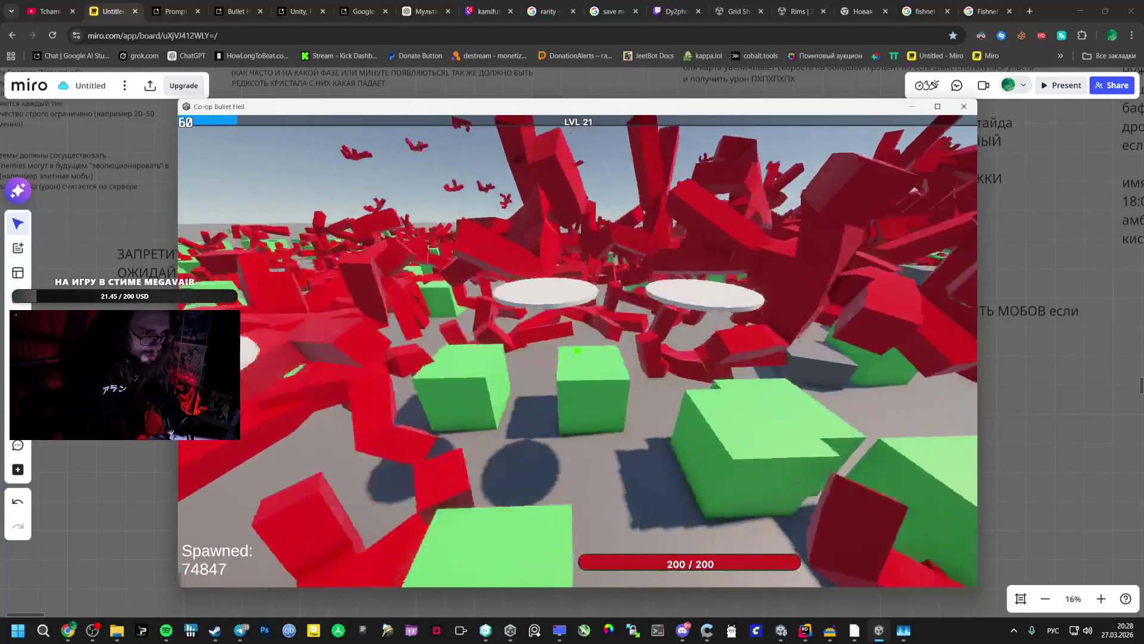
pyautogui.press('w')
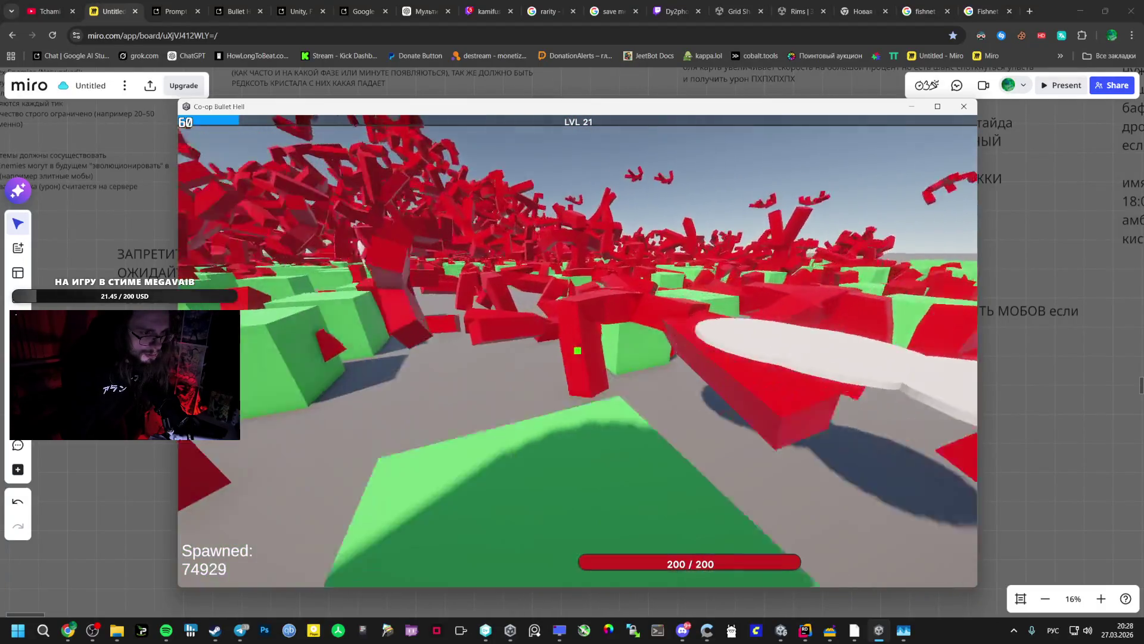
pyautogui.press('w')
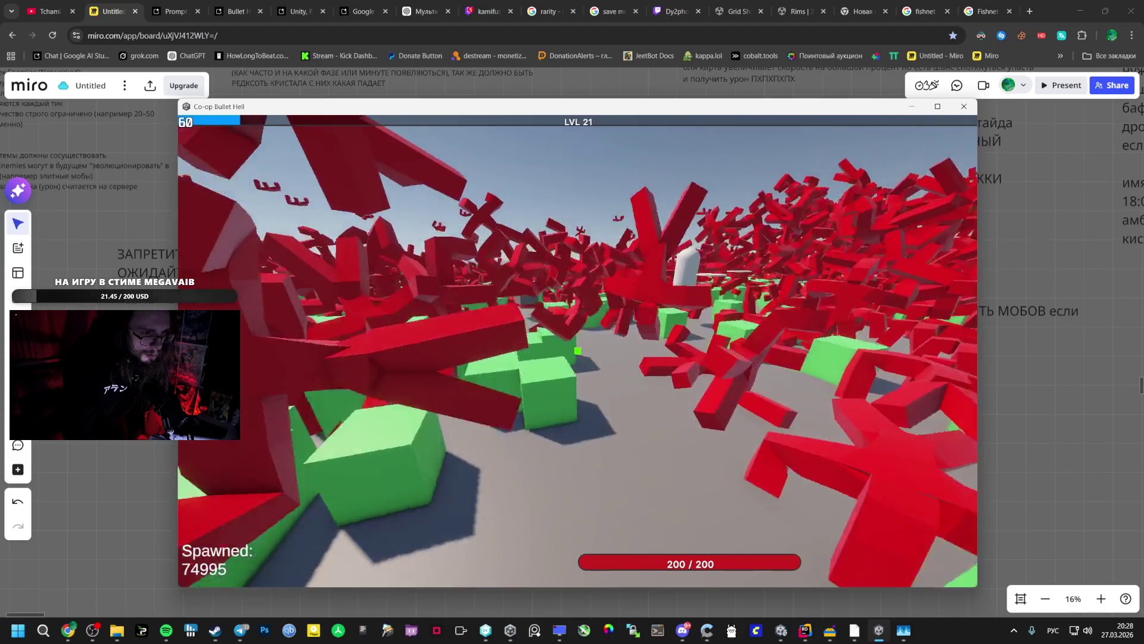
pyautogui.press('w')
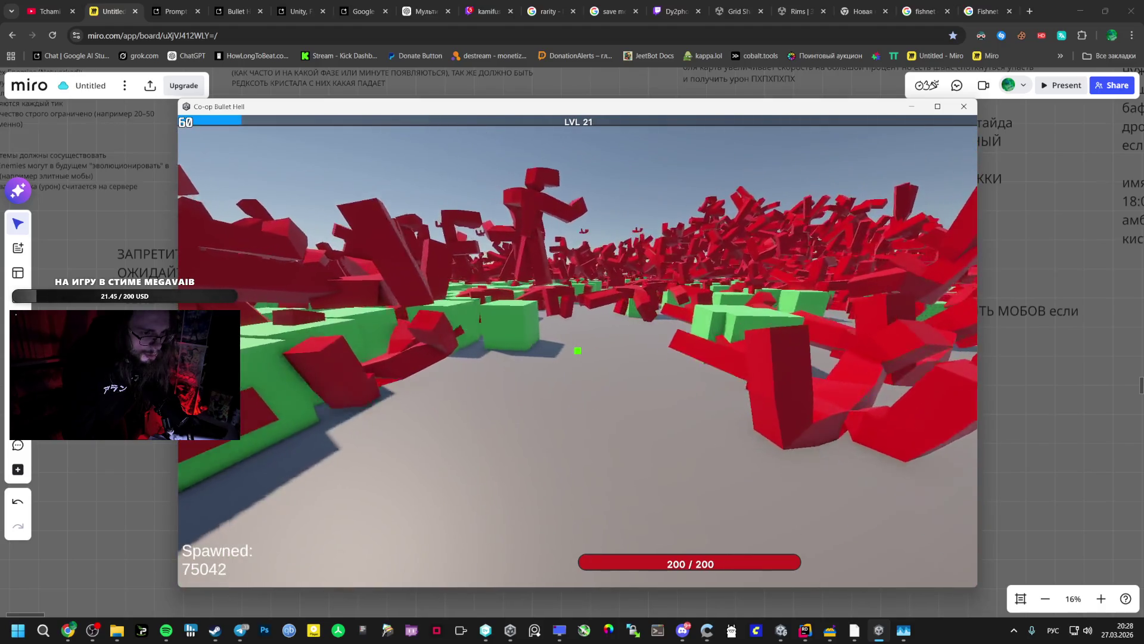
pyautogui.press('w')
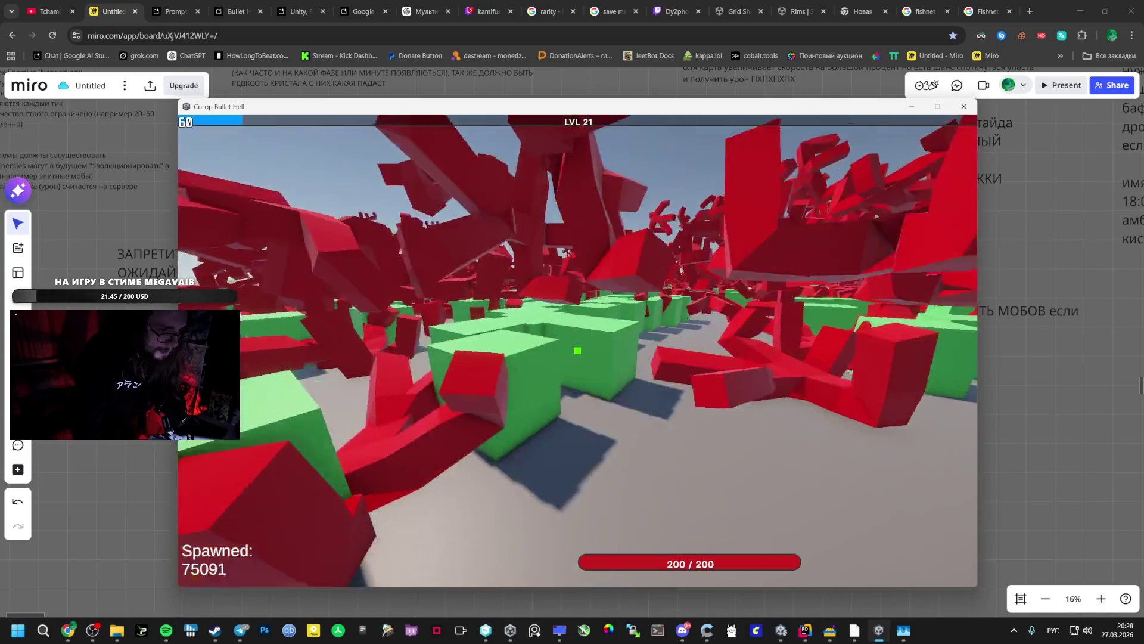
pyautogui.press('w')
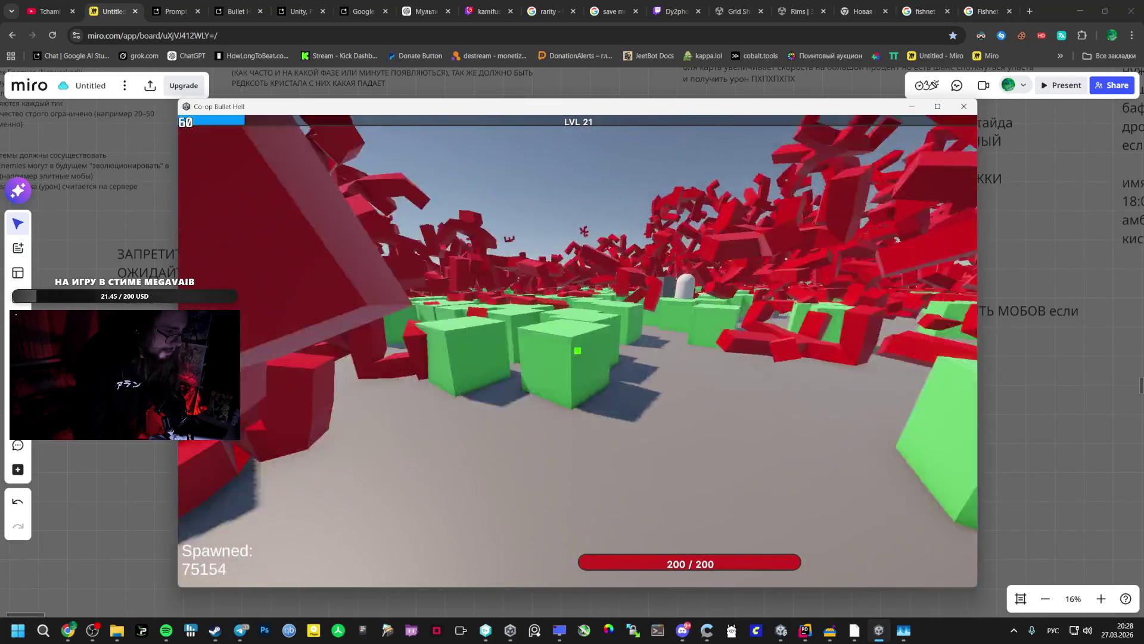
pyautogui.press('w')
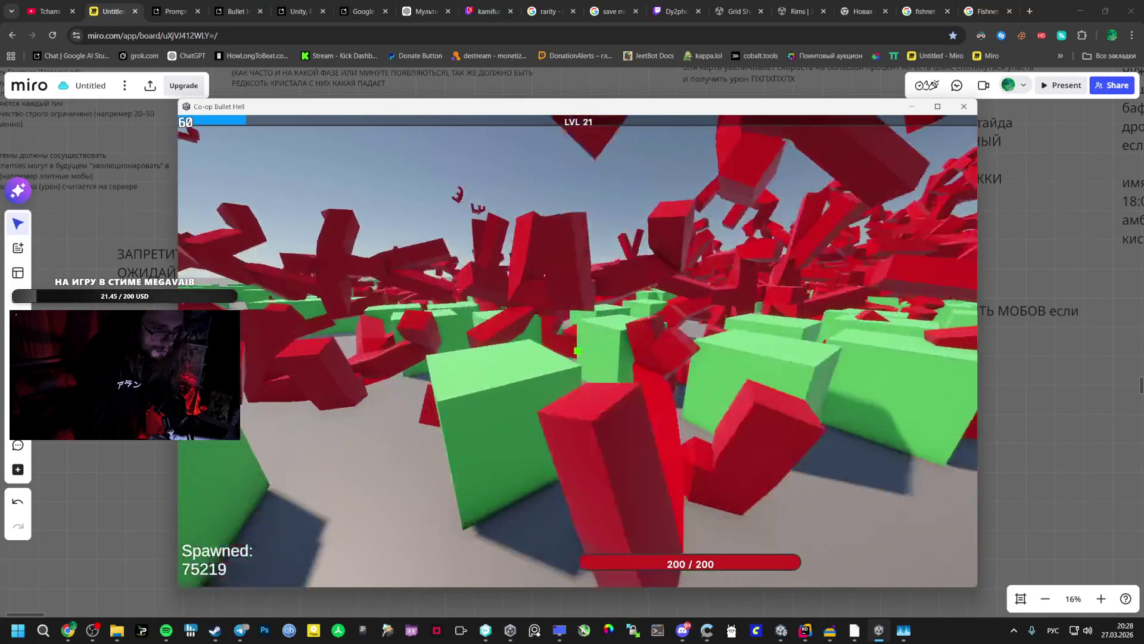
pyautogui.press('w')
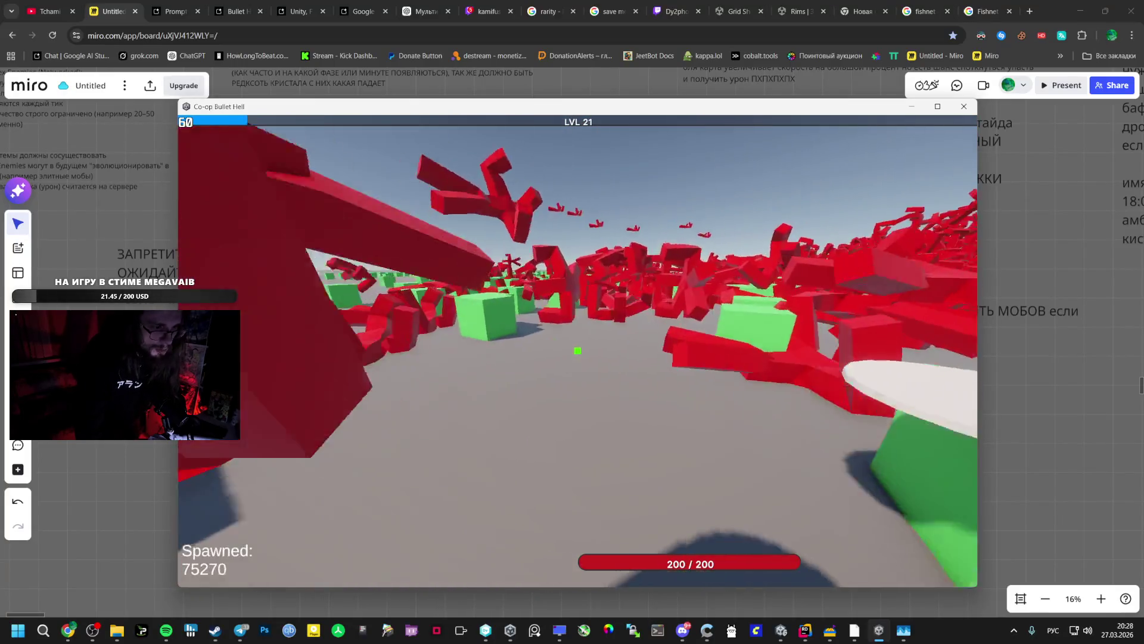
# Pause and resume the game, then keep crossing the arena past the white discs
pyautogui.press('Escape')
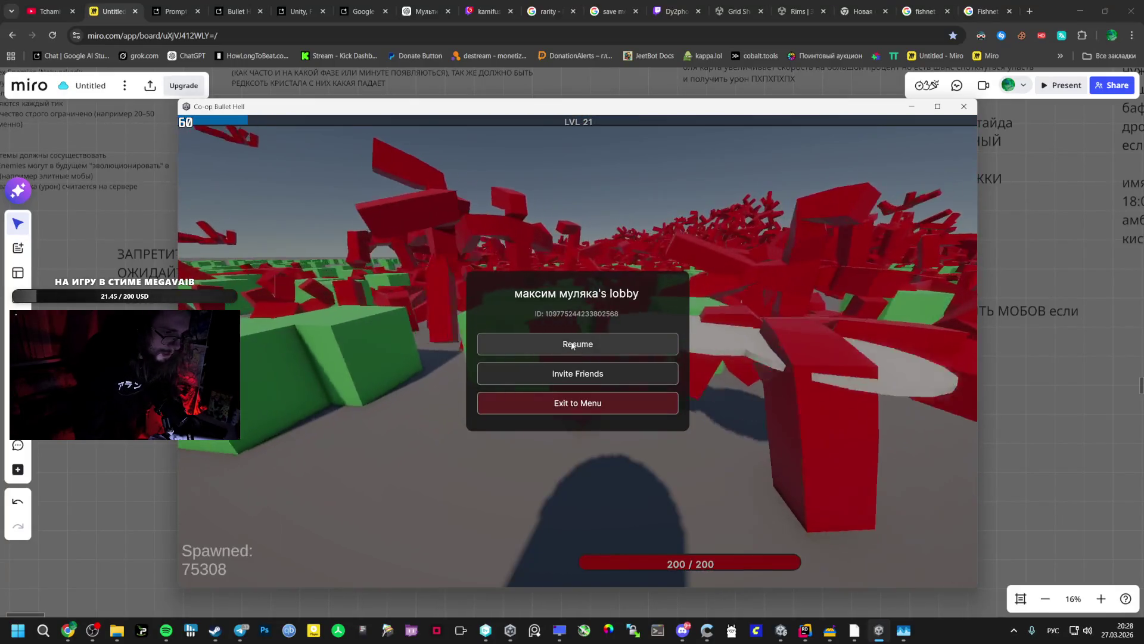
pyautogui.click(590, 344)
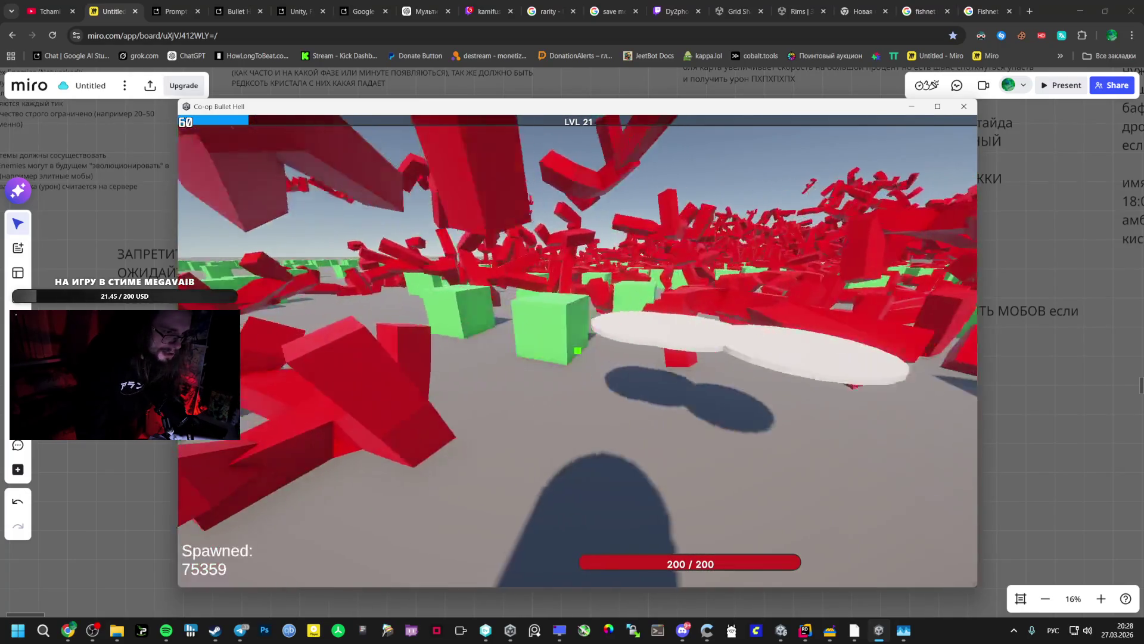
pyautogui.press('w')
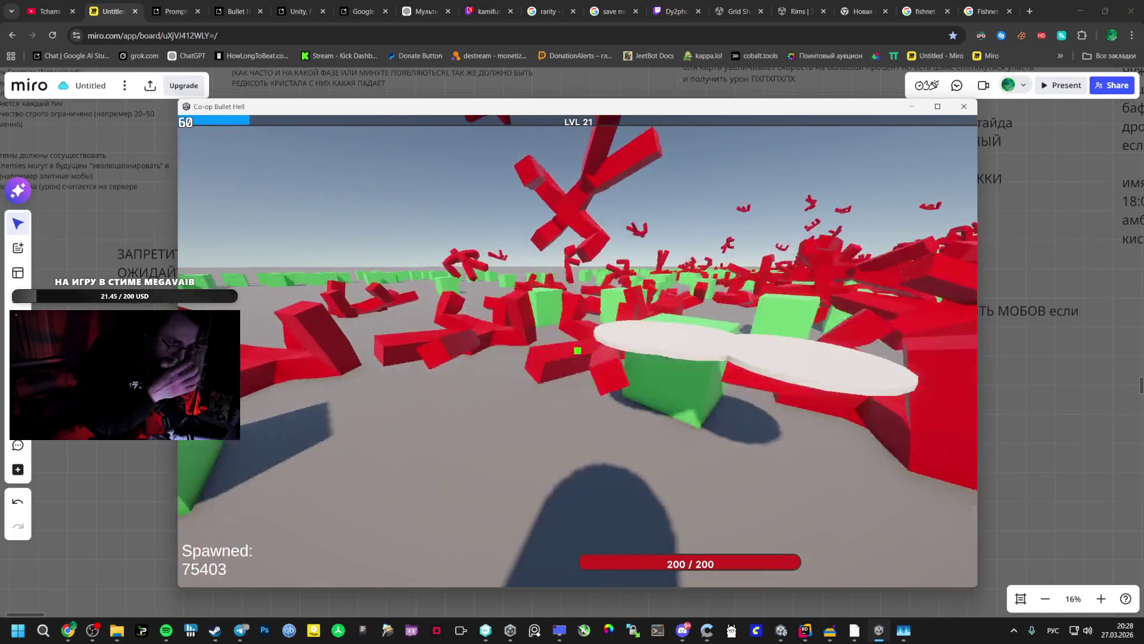
pyautogui.press('w')
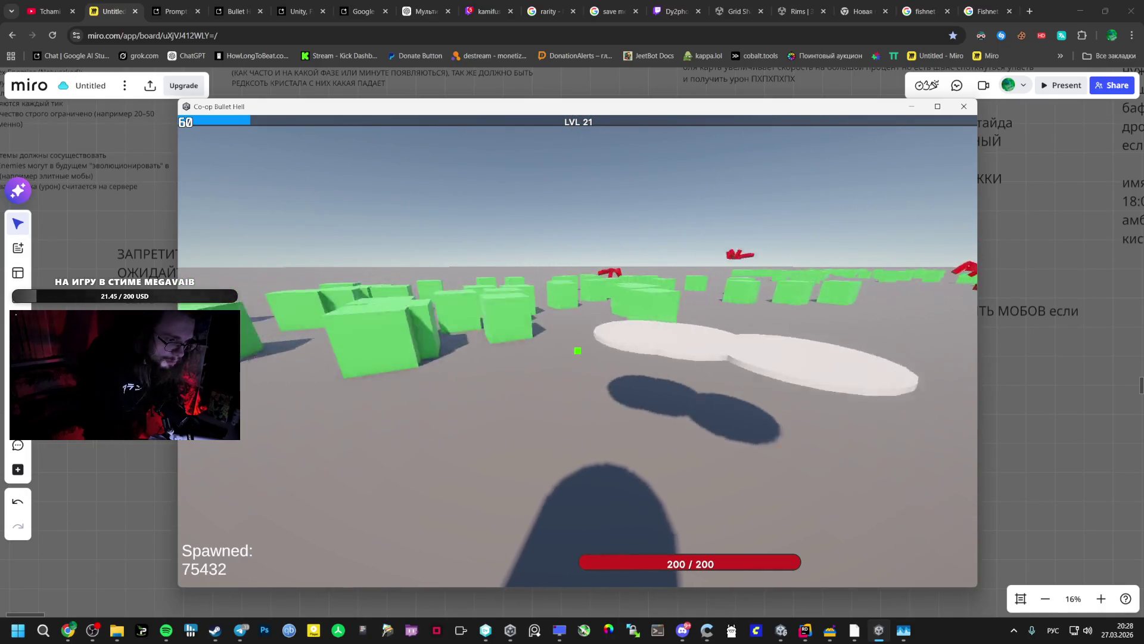
pyautogui.press('w')
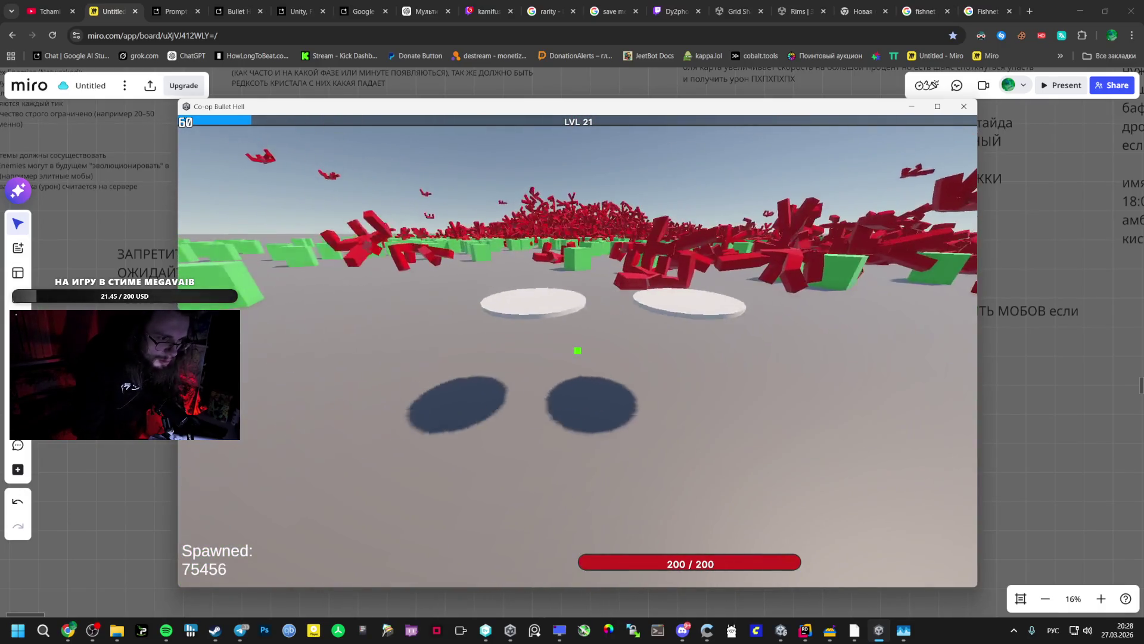
pyautogui.press('w')
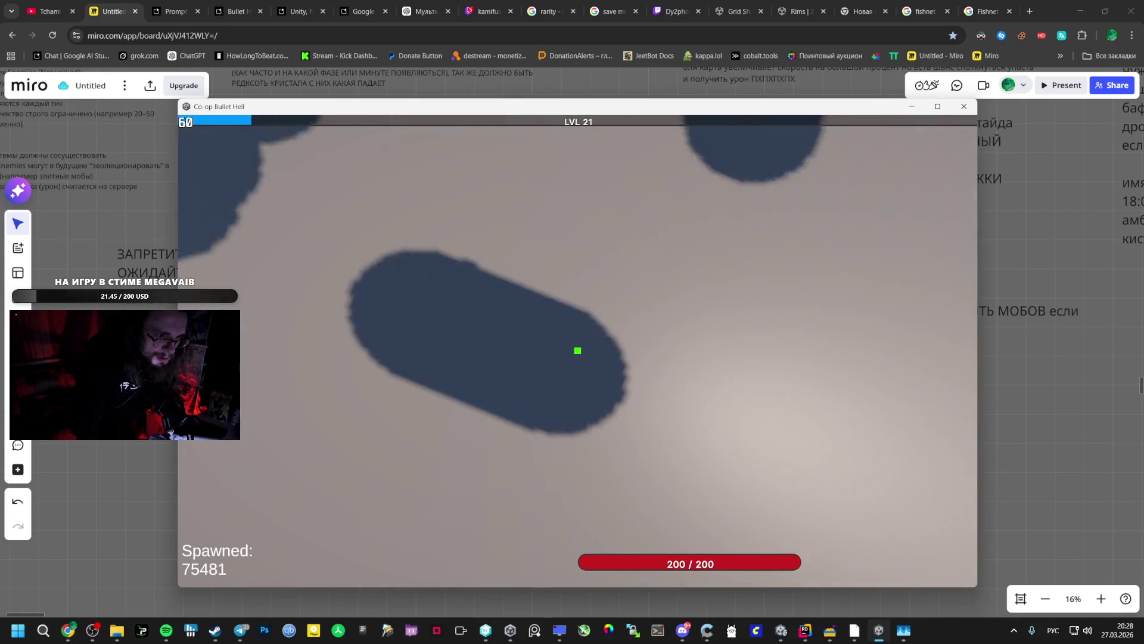
pyautogui.press('w')
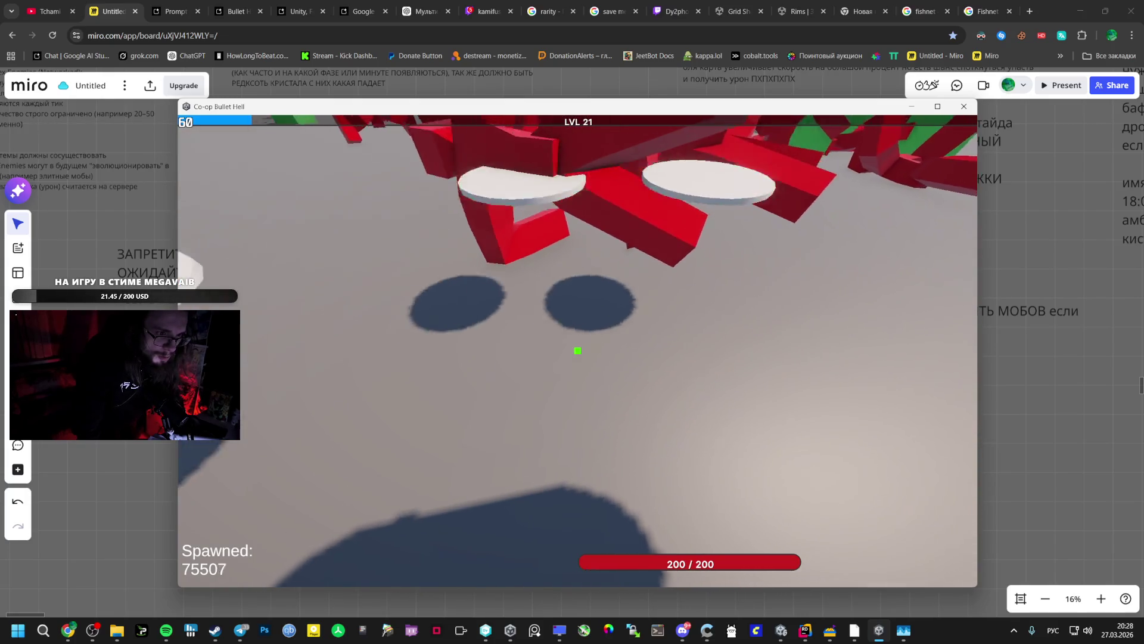
pyautogui.press('w')
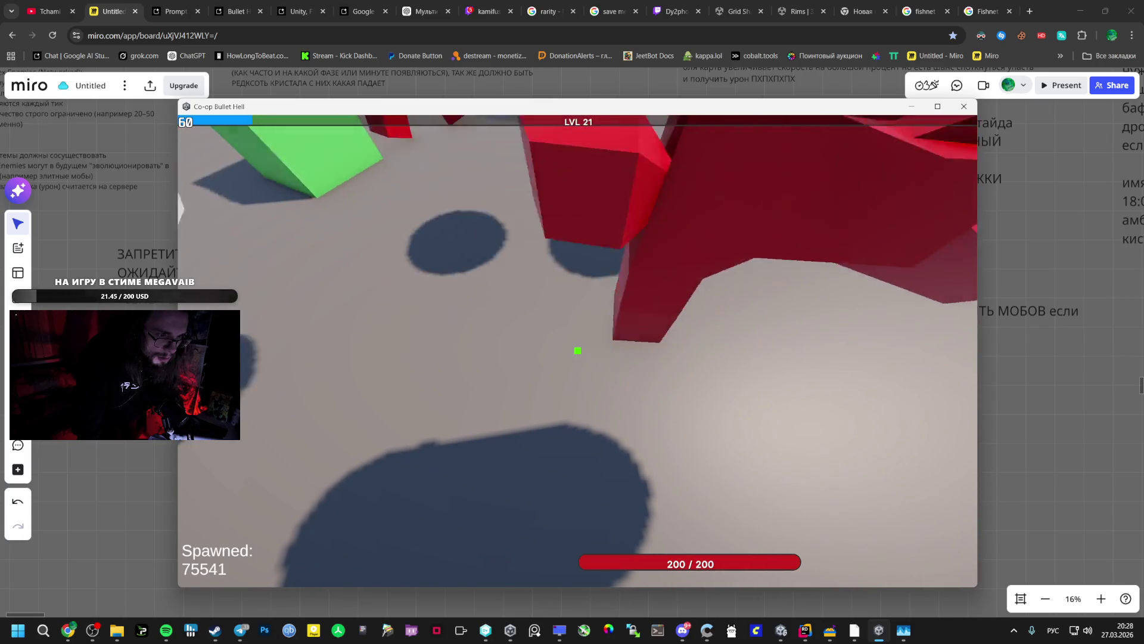
pyautogui.press('w')
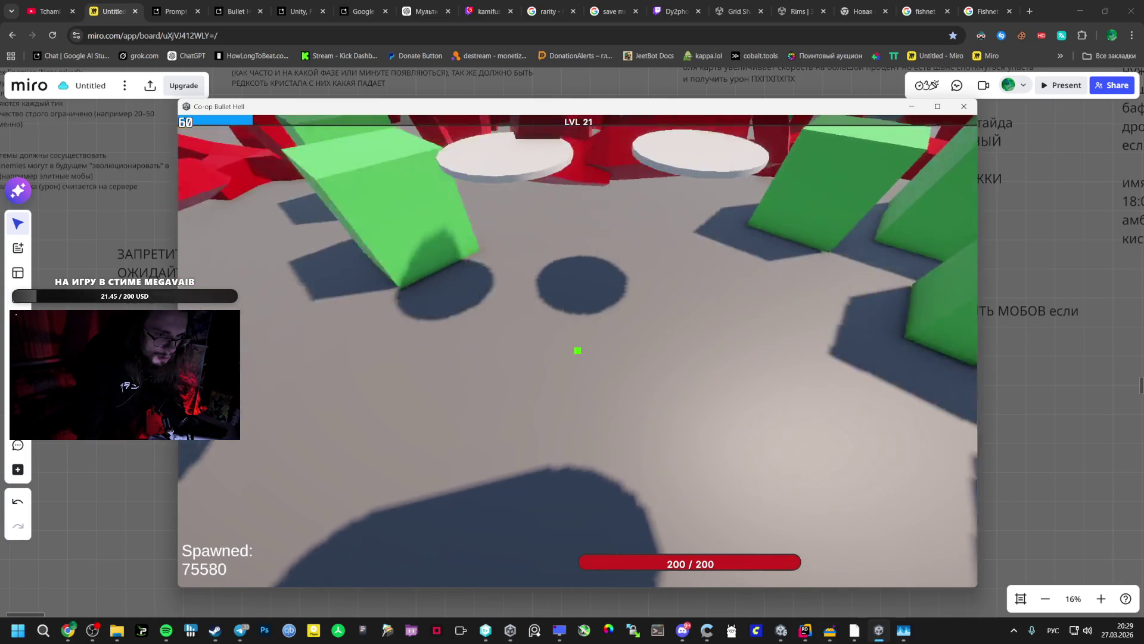
pyautogui.press('w')
pyautogui.press('w')
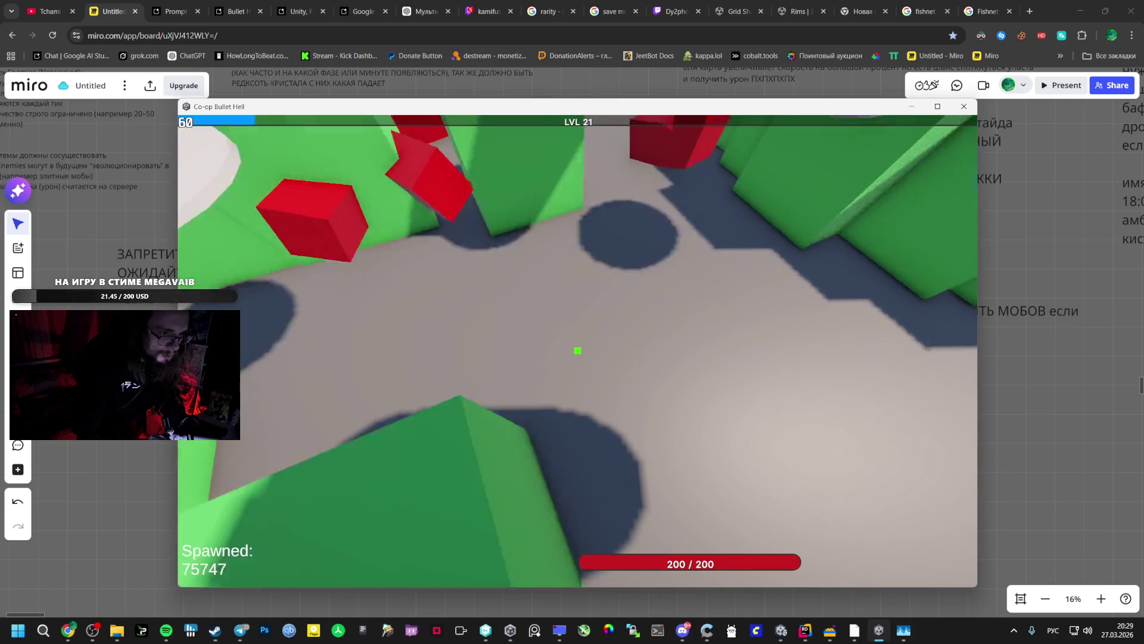
pyautogui.press('w')
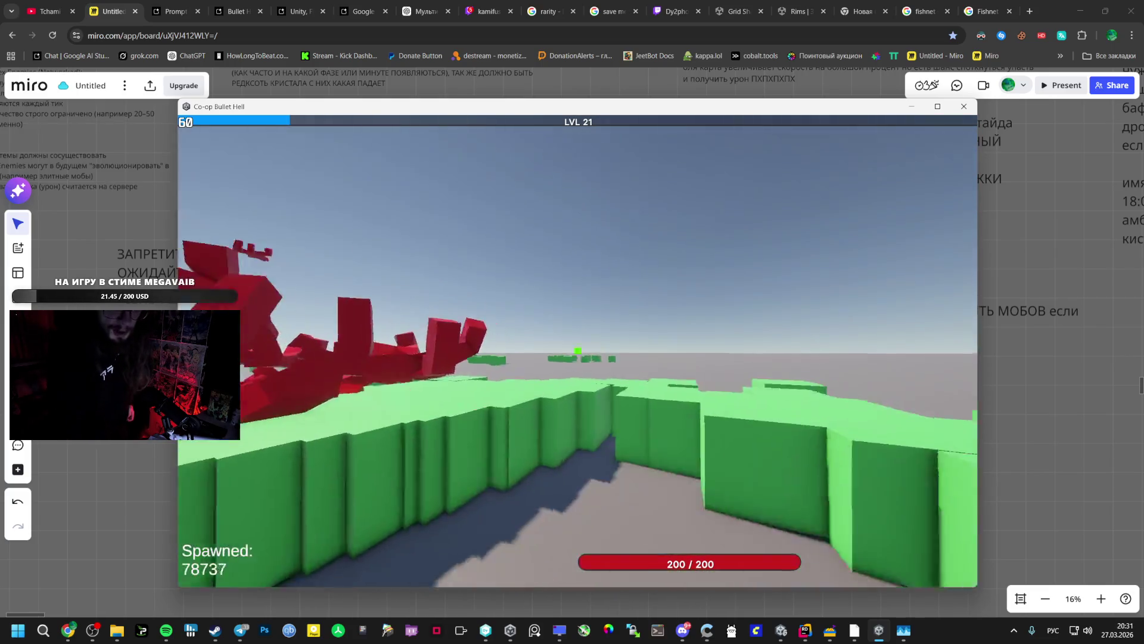
# Once spawns pass 78,700, switch from the game back to the Miro board
pyautogui.hotkey('alt', 'Tab')
pyautogui.scroll(-5, 590, 352)
pyautogui.scroll(6, 542, 353)
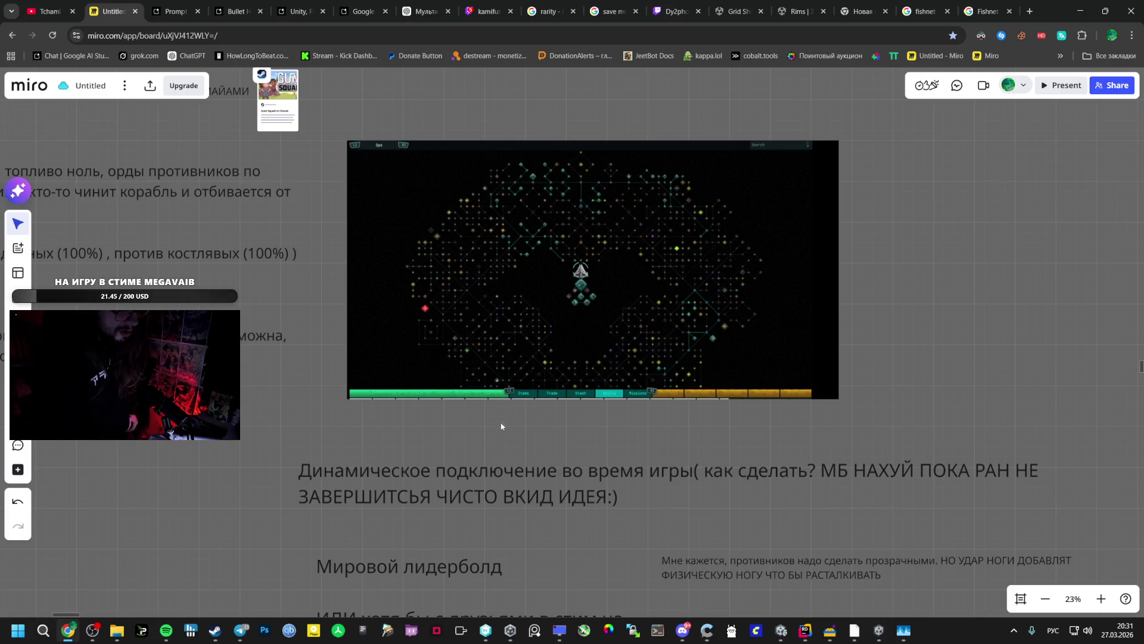
# Pan down to the lower design notes and add an empty text box below the lobby notes
pyautogui.scroll(2, 488, 423)
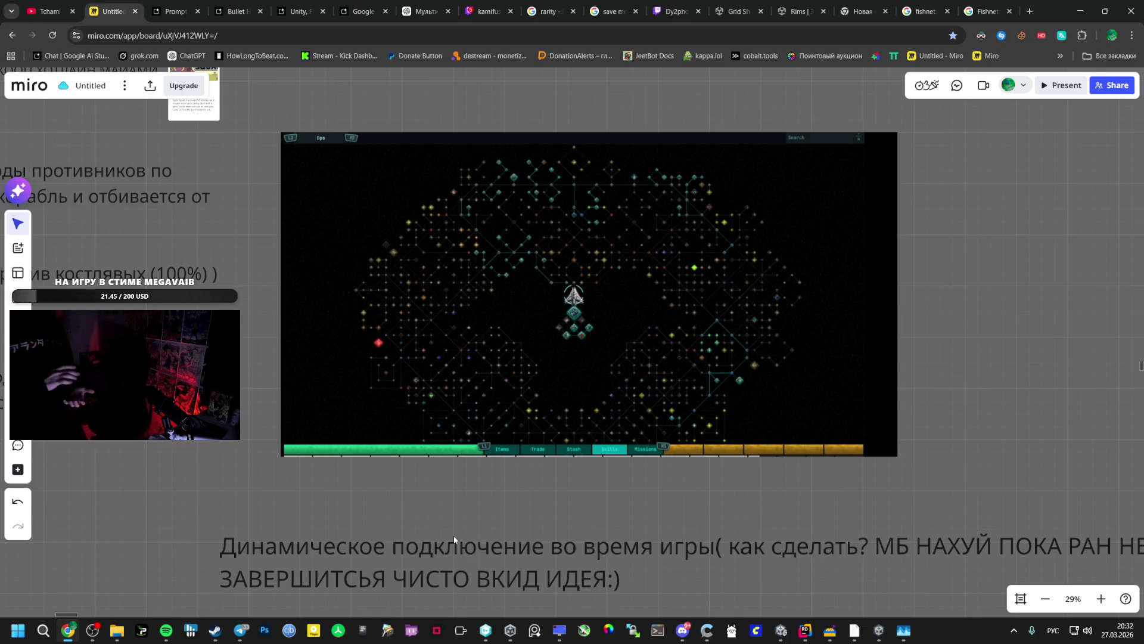
pyautogui.scroll(-1, 160, 312)
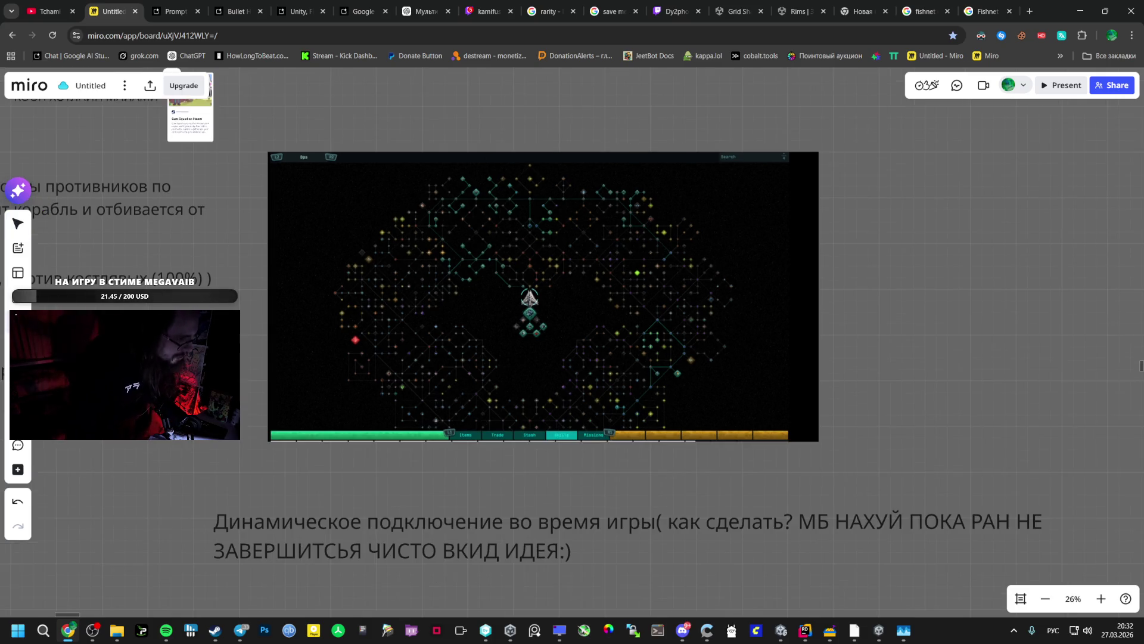
pyautogui.scroll(-1, 363, 366)
pyautogui.hscroll(-5, 465, 338)
pyautogui.scroll(-3, 358, 337)
pyautogui.moveTo(320, 334)
pyautogui.mouseDown()
pyautogui.moveTo(404, 312)
pyautogui.moveTo(534, 186)
pyautogui.moveTo(480, 354)
pyautogui.mouseUp()
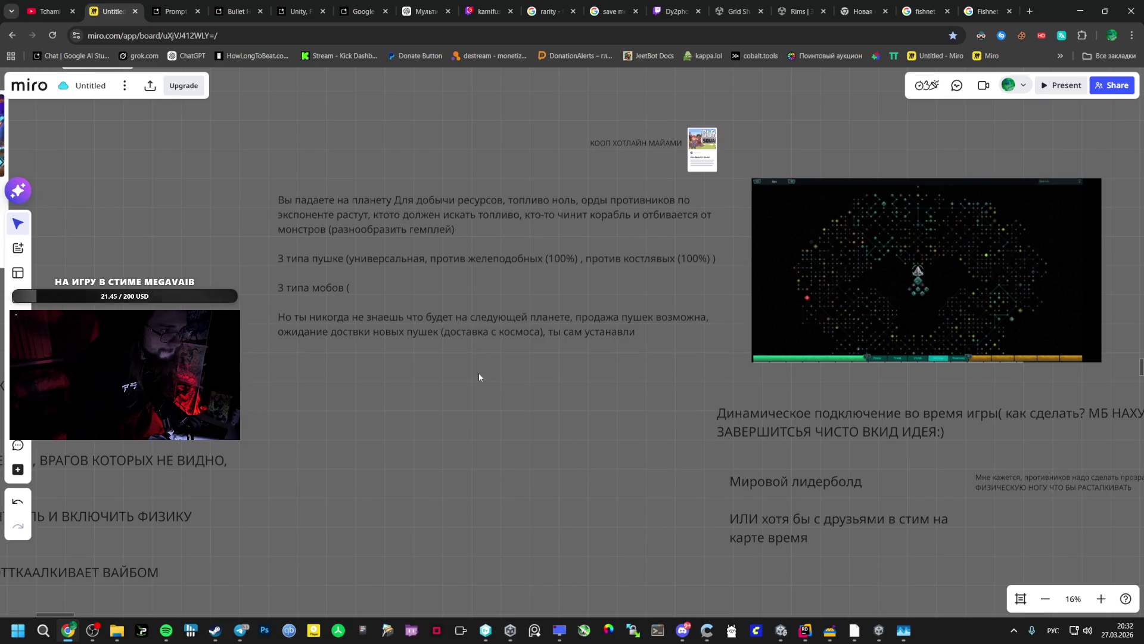
pyautogui.scroll(-5, 613, 230)
pyautogui.moveTo(594, 320)
pyautogui.mouseDown()
pyautogui.moveTo(679, 205)
pyautogui.moveTo(687, 167)
pyautogui.mouseUp()
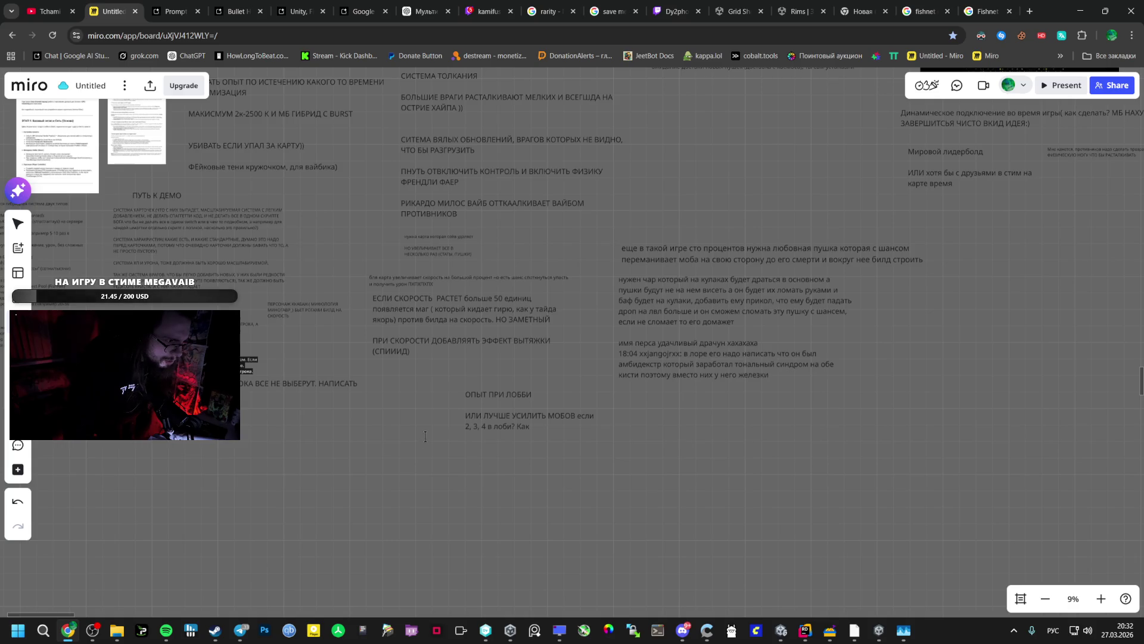
pyautogui.click(337, 428)
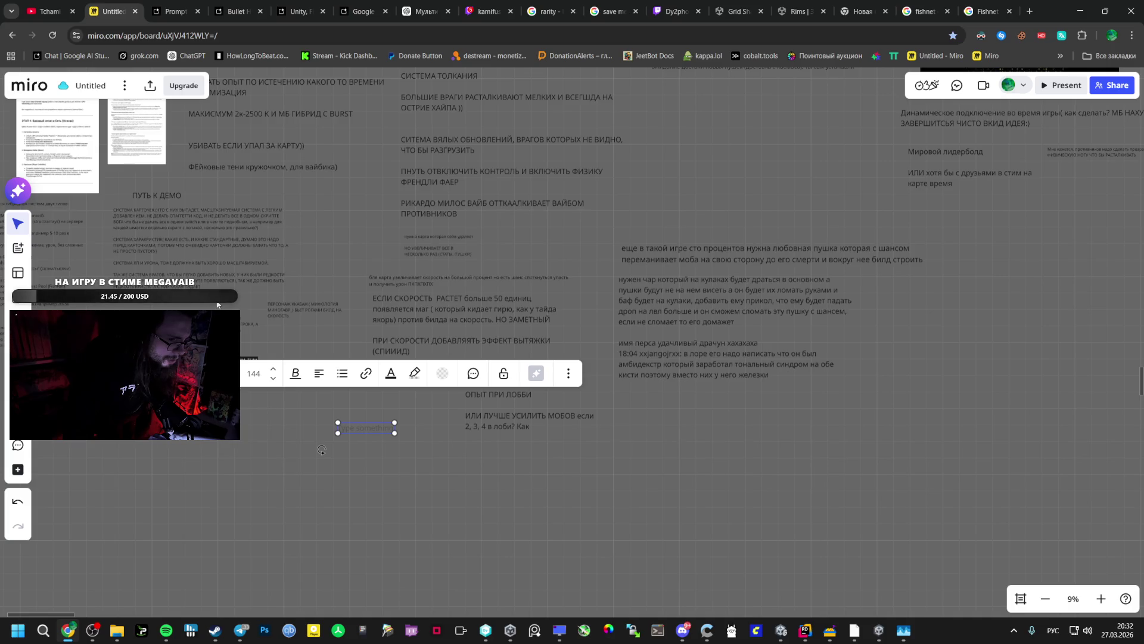
# Move the long notes block right and place the enlarged minotaur (ПЕРСОНАЖ) note beneath it
pyautogui.click(703, 306)
pyautogui.moveTo(703, 307); pyautogui.dragTo(985, 338)
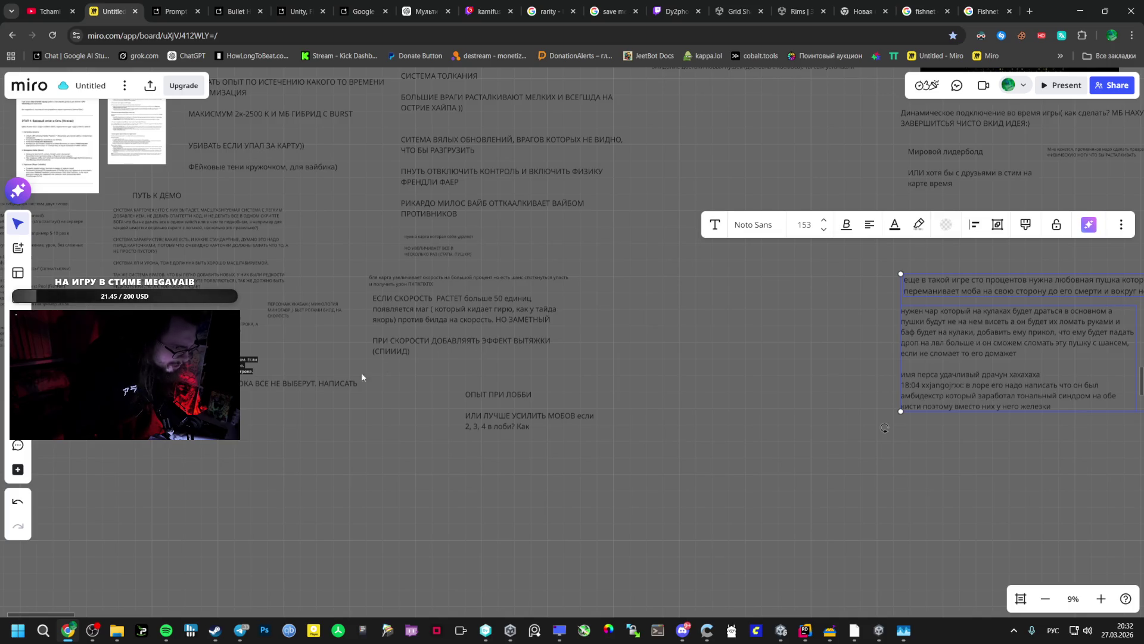
pyautogui.click(309, 322)
pyautogui.moveTo(309, 322)
pyautogui.mouseDown()
pyautogui.moveTo(894, 435)
pyautogui.moveTo(875, 517)
pyautogui.mouseUp()
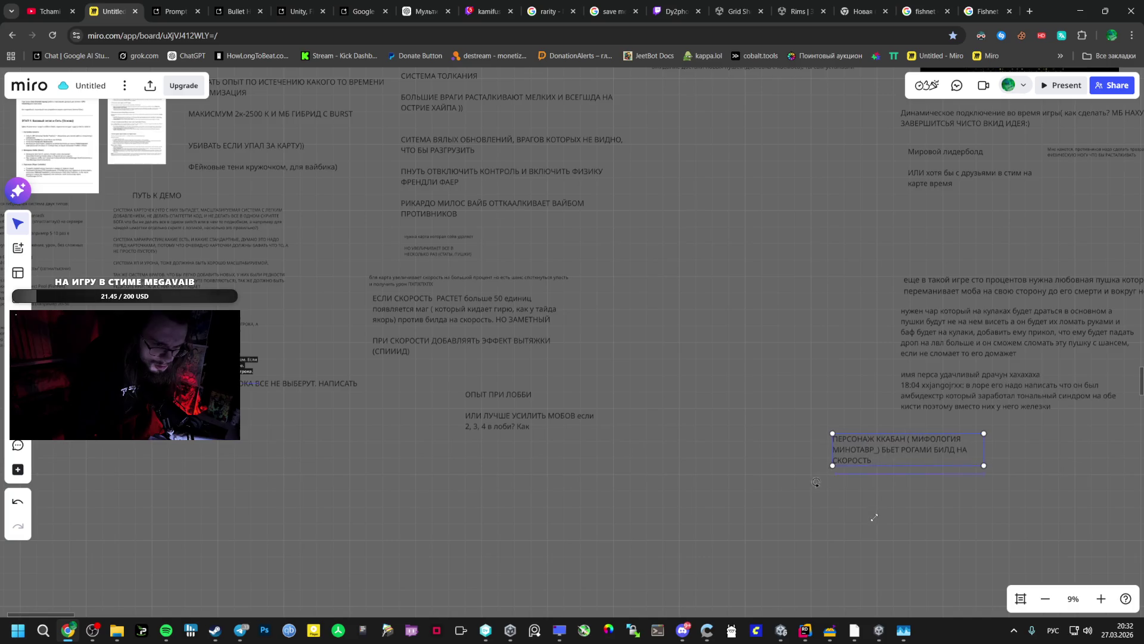
pyautogui.moveTo(816, 481); pyautogui.dragTo(812, 483)
# Add an empty text box near the lobby notes and pan to the MEGAVAIB title
pyautogui.press('t')
pyautogui.click(358, 440)
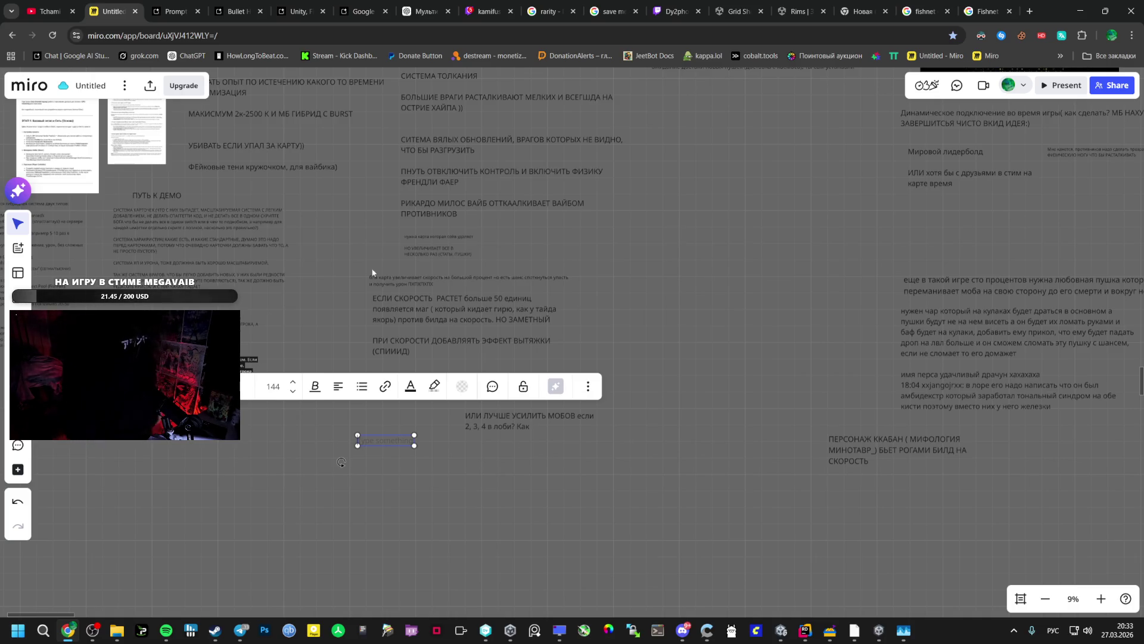
pyautogui.moveTo(323, 224)
pyautogui.mouseDown()
pyautogui.moveTo(848, 388)
pyautogui.moveTo(441, 526)
pyautogui.mouseUp()
# Write the note 'библиотека всех шмоток и агрейдов (не открытых знак вопроса)'
pyautogui.scroll(5, 596, 477)
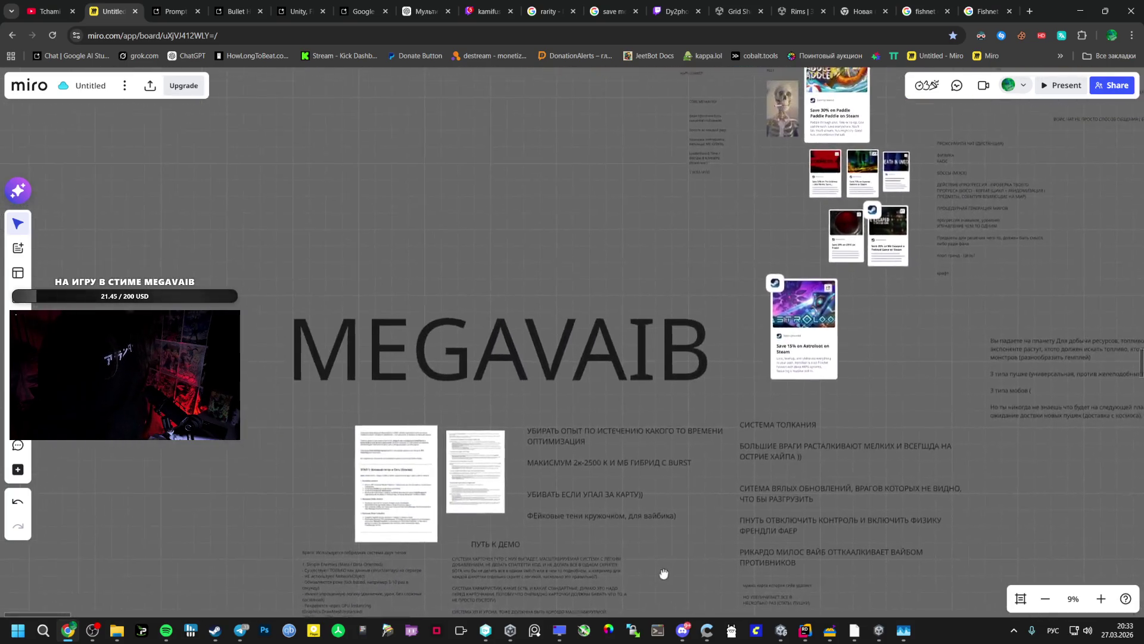
pyautogui.scroll(3, 539, 408)
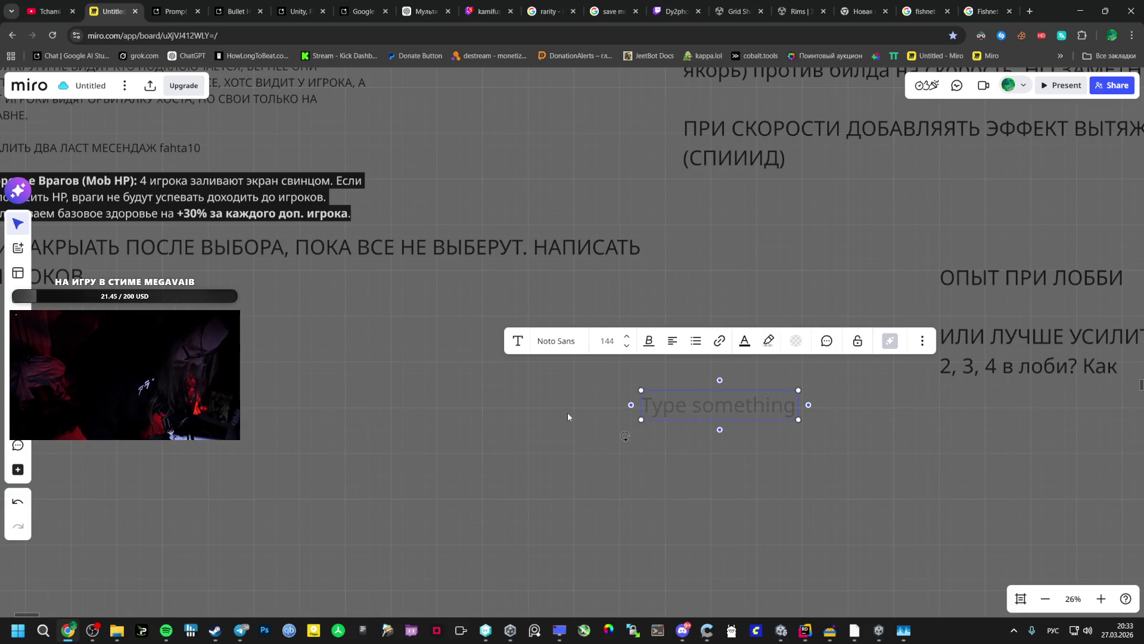
pyautogui.write('биб')
pyautogui.press('BackSpace')
pyautogui.press('BackSpace')
pyautogui.press('BackSpace')
pyautogui.write('биб')
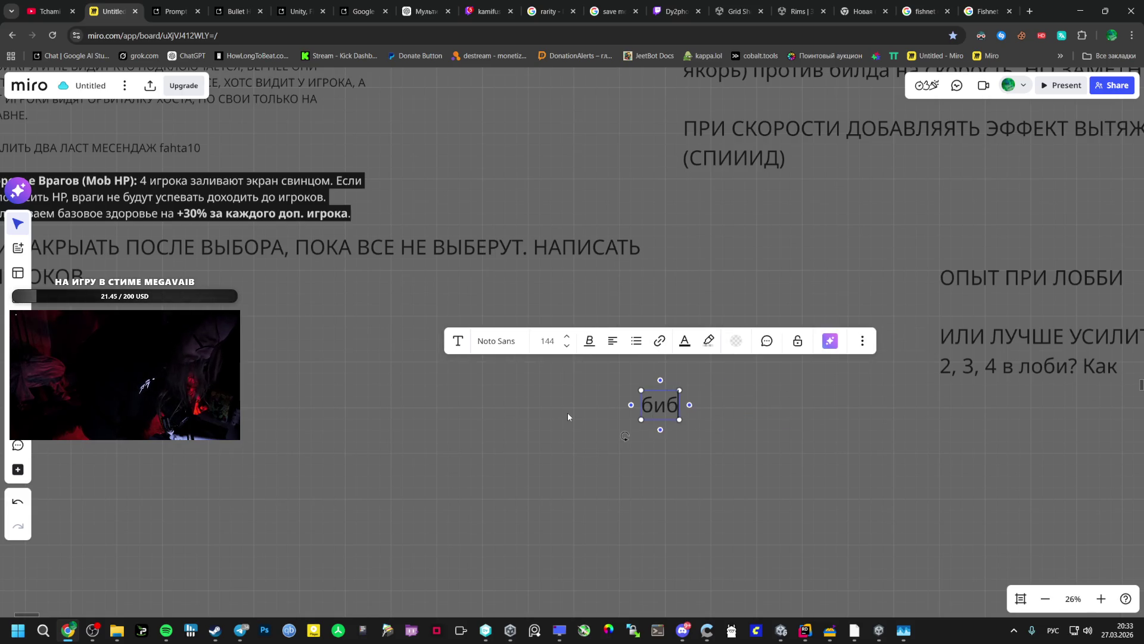
pyautogui.write('лиотека всехз')
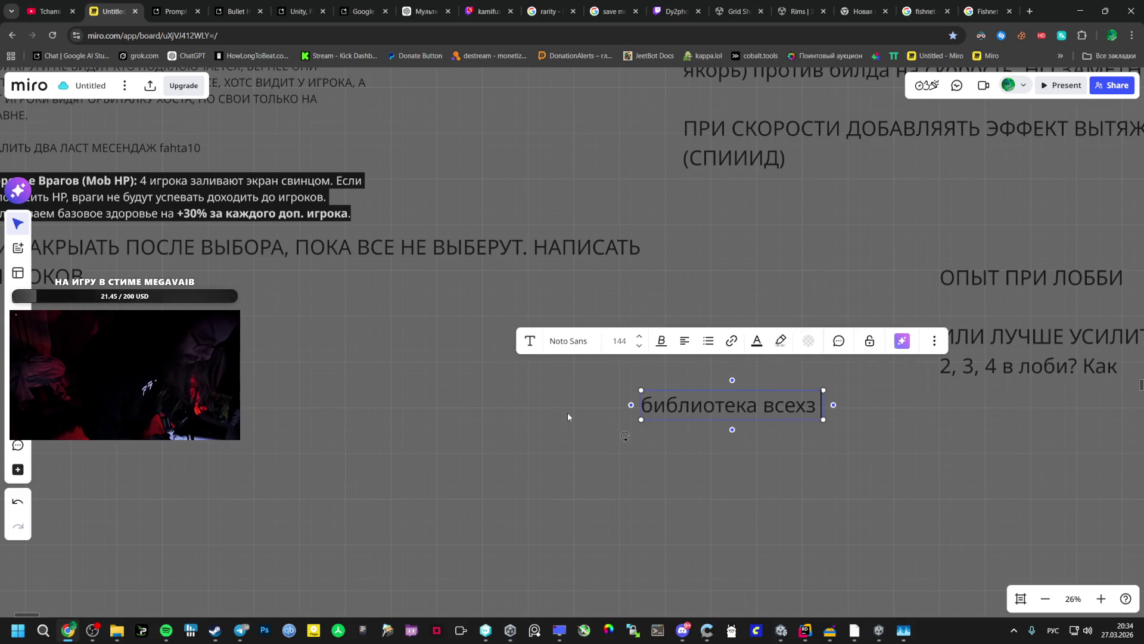
pyautogui.press('BackSpace')
pyautogui.write('шмото')
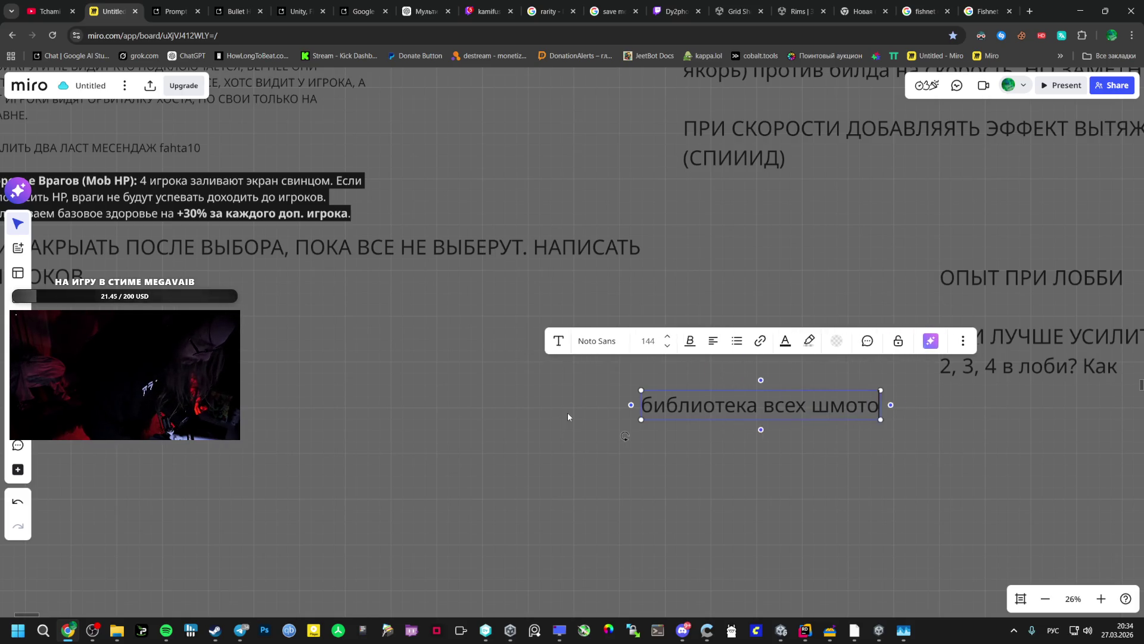
pyautogui.write('к и агрейдов (гн')
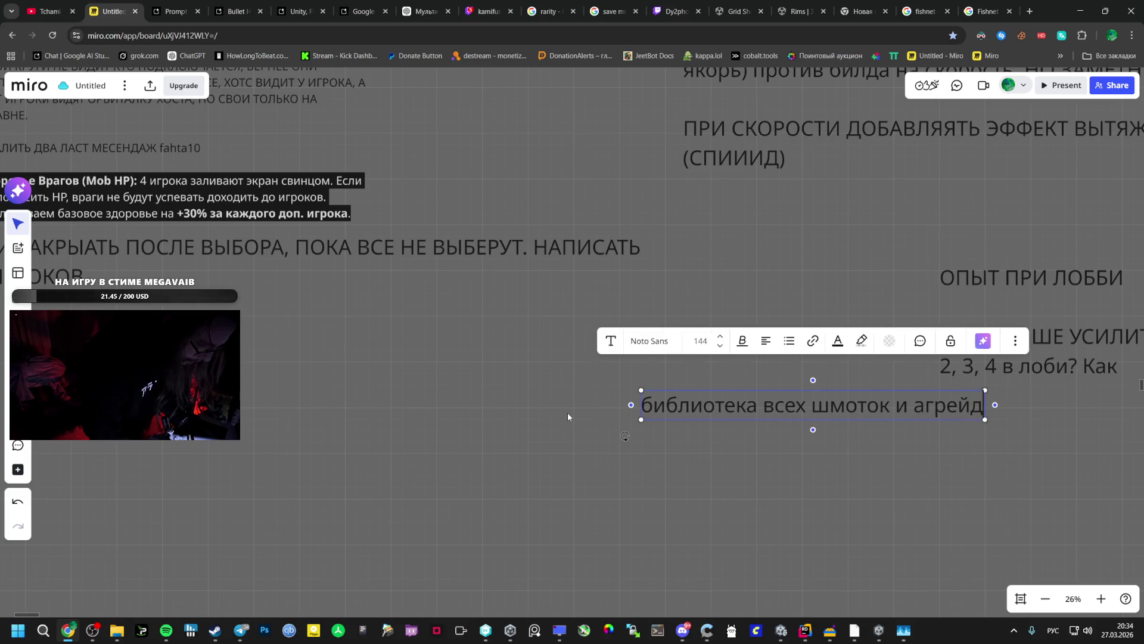
pyautogui.press('BackSpace')
pyautogui.press('BackSpace')
pyautogui.write('не открытых знак воп')
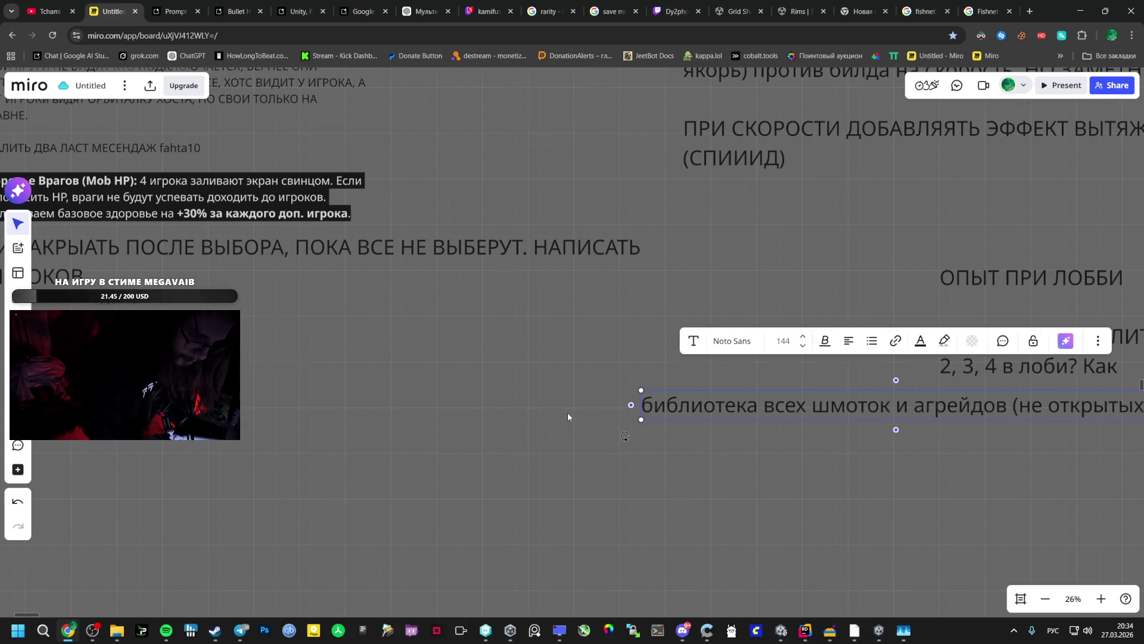
pyautogui.write('роса)')
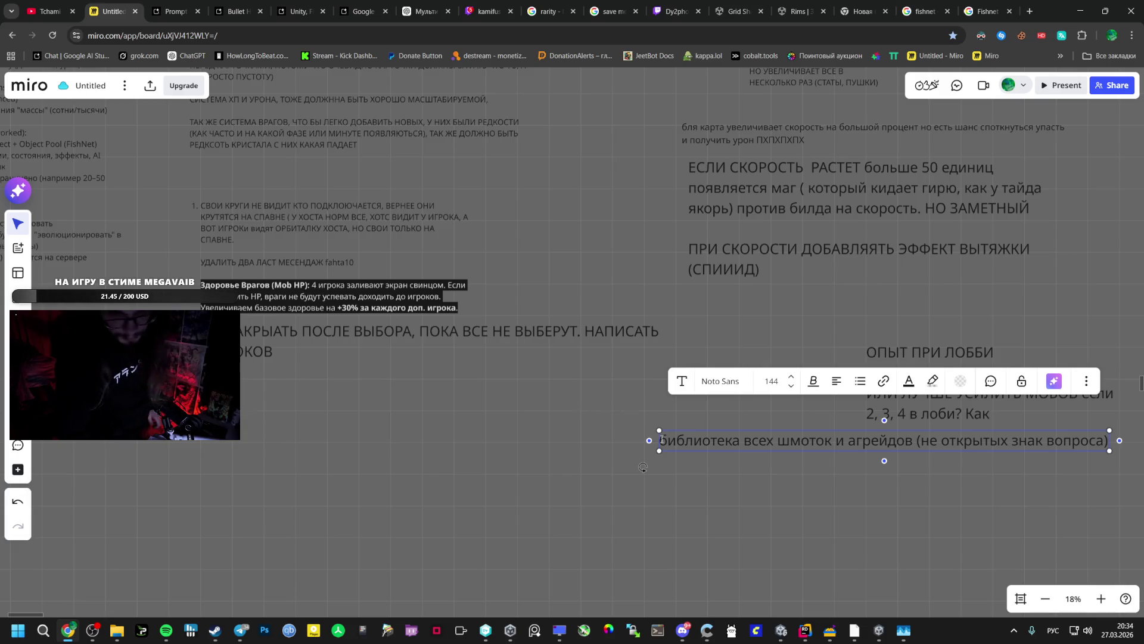
pyautogui.click(703, 476)
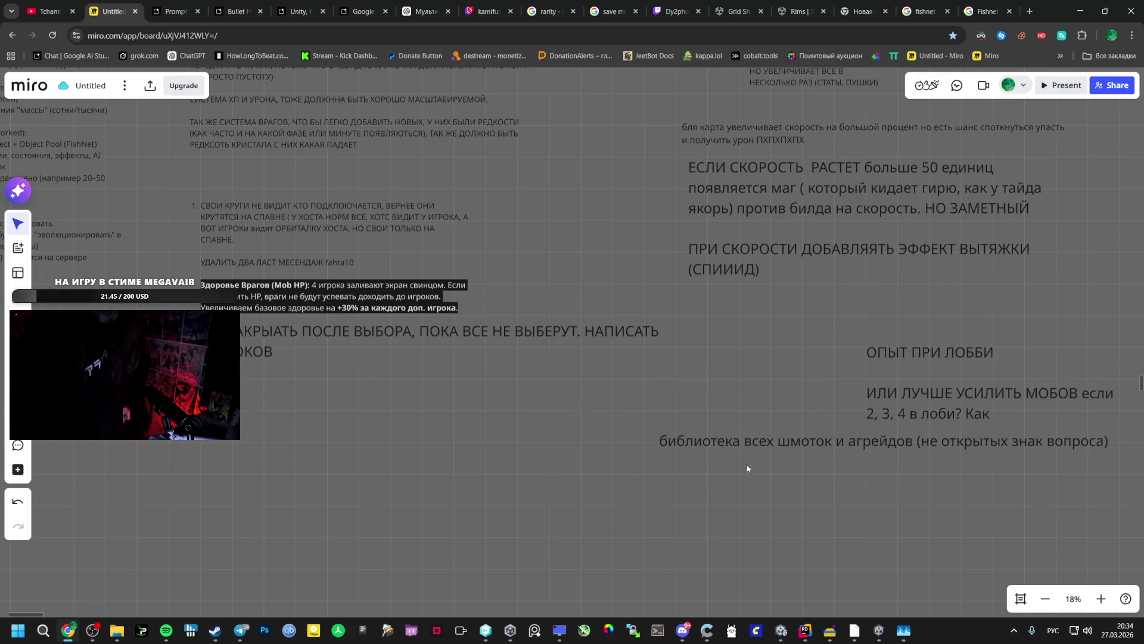
# Insert 'в меню' after 'агрейдов' in the note, then bring the game forward
pyautogui.click(762, 446)
pyautogui.click(907, 442)
pyautogui.write('в меню')
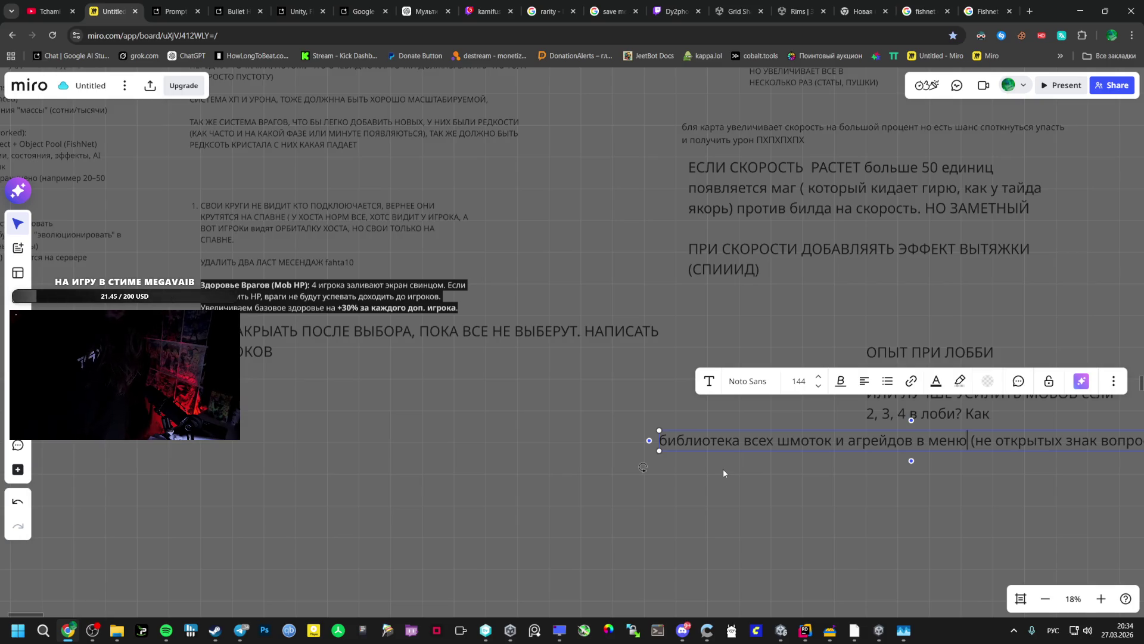
pyautogui.click(878, 630)
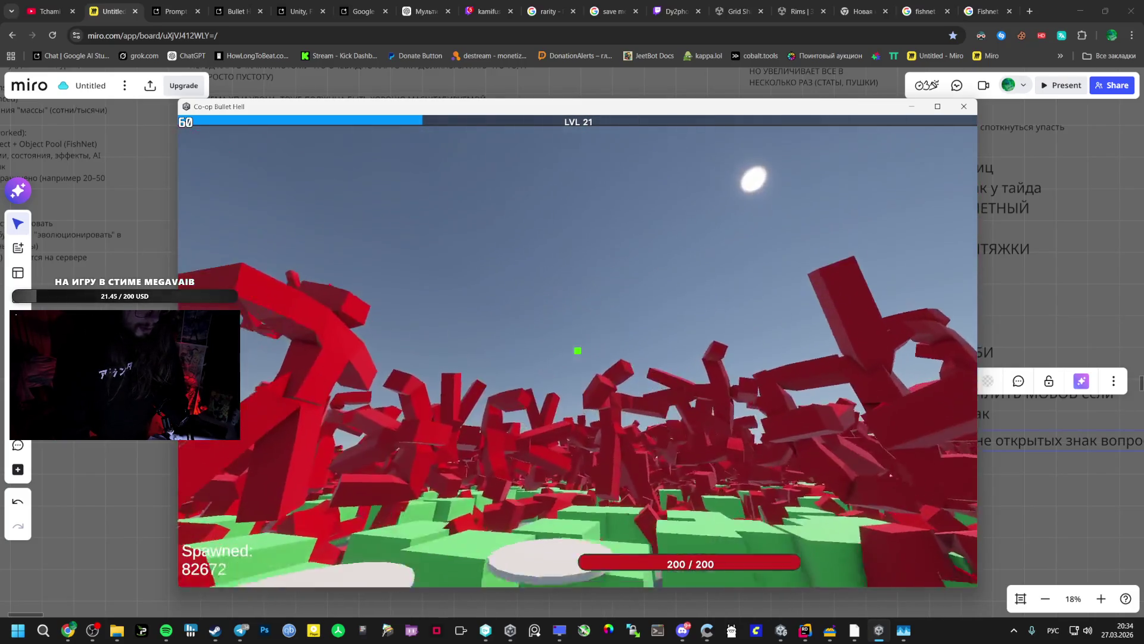
# Close the PLAYER STATS panel, play past 83,000 spawns, then switch back to Miro
pyautogui.press('Tab')
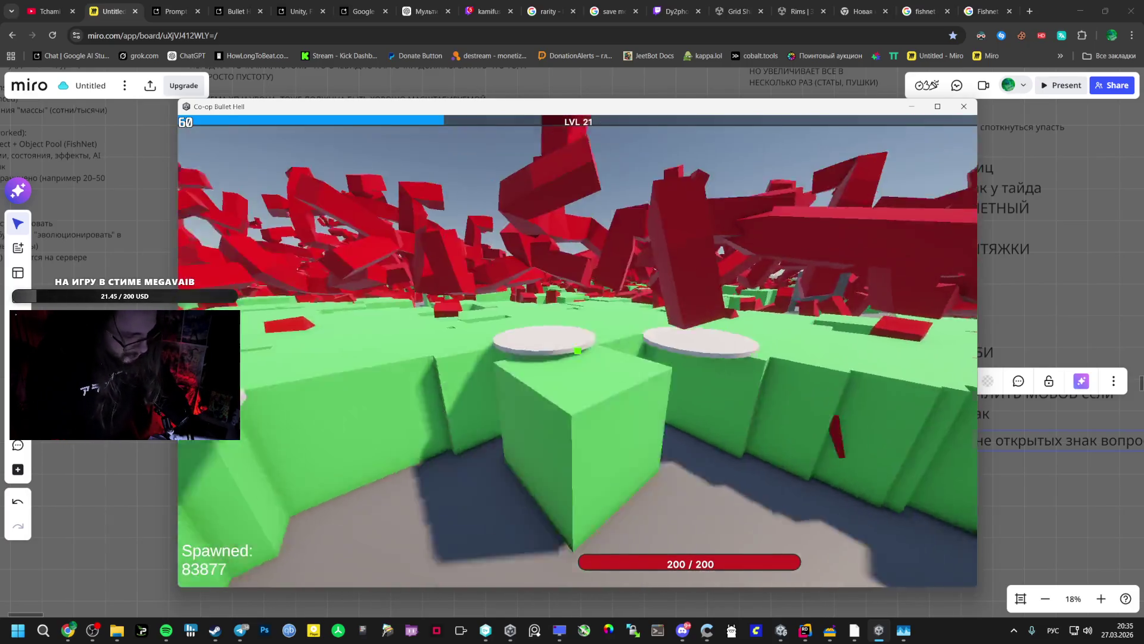
pyautogui.hotkey('alt', 'Tab')
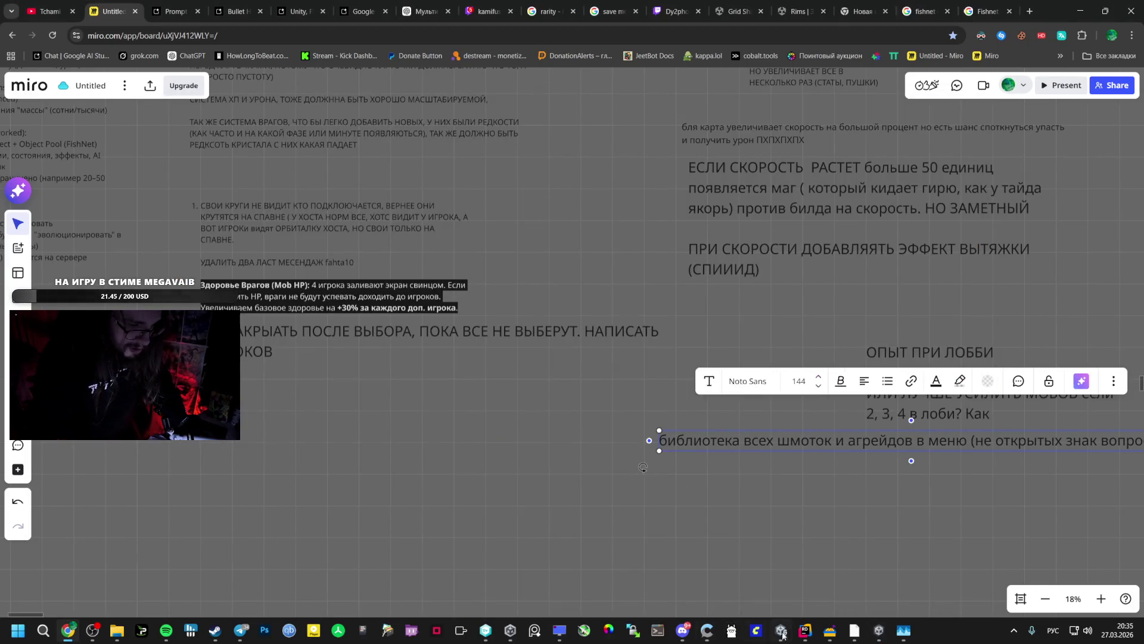
# In Unity, turn off the Game view Stats and show the Guns folder assets
pyautogui.click(780, 631)
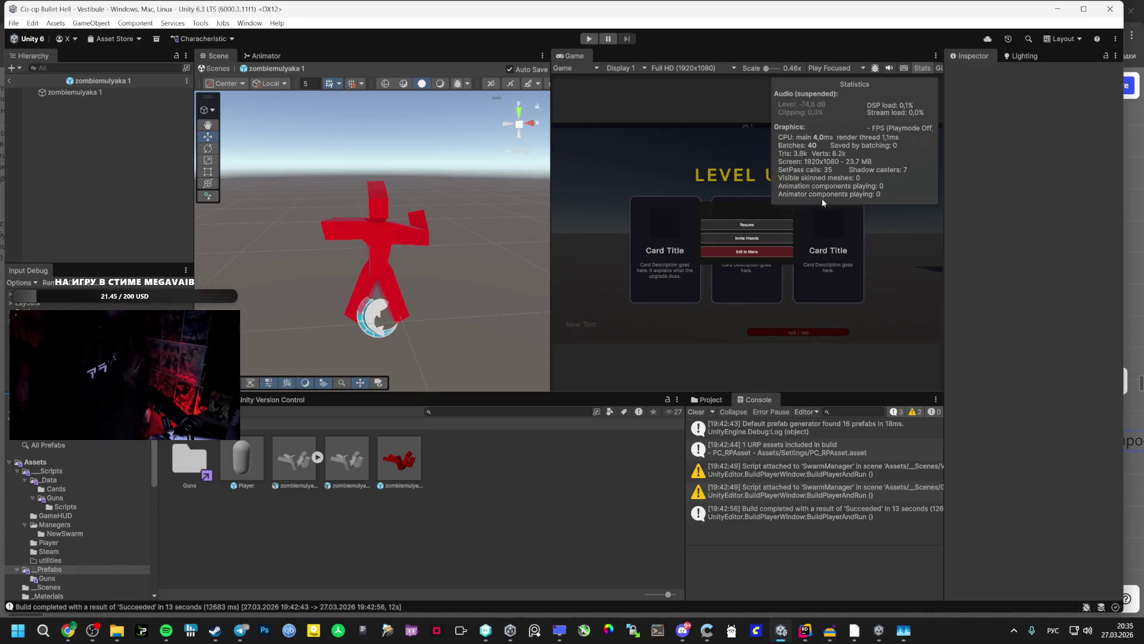
pyautogui.click(922, 69)
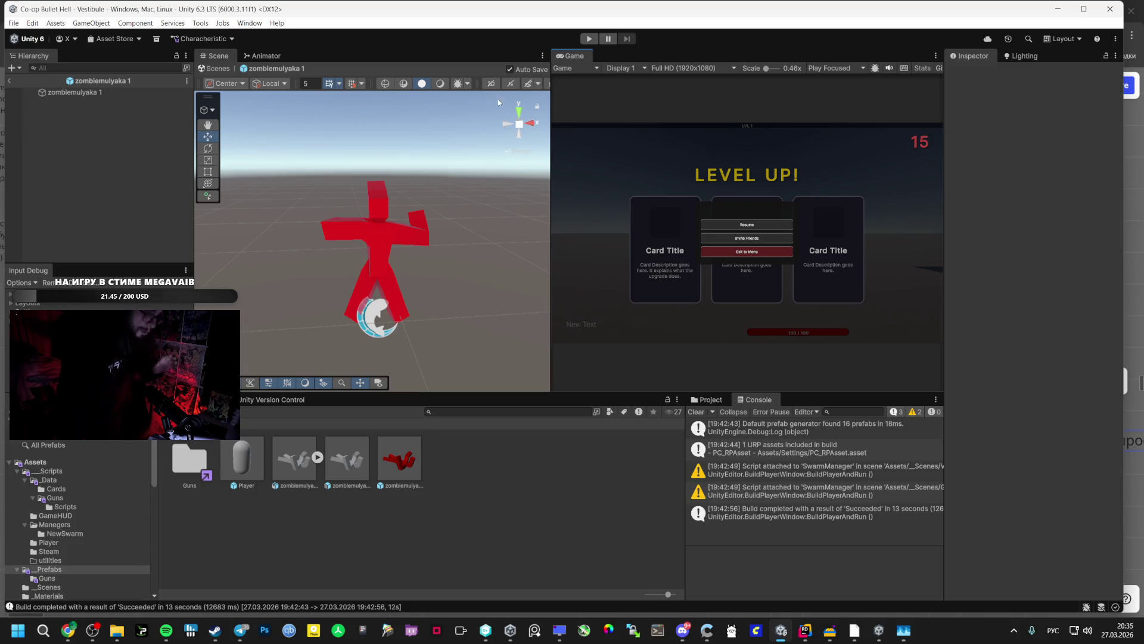
pyautogui.click(78, 490)
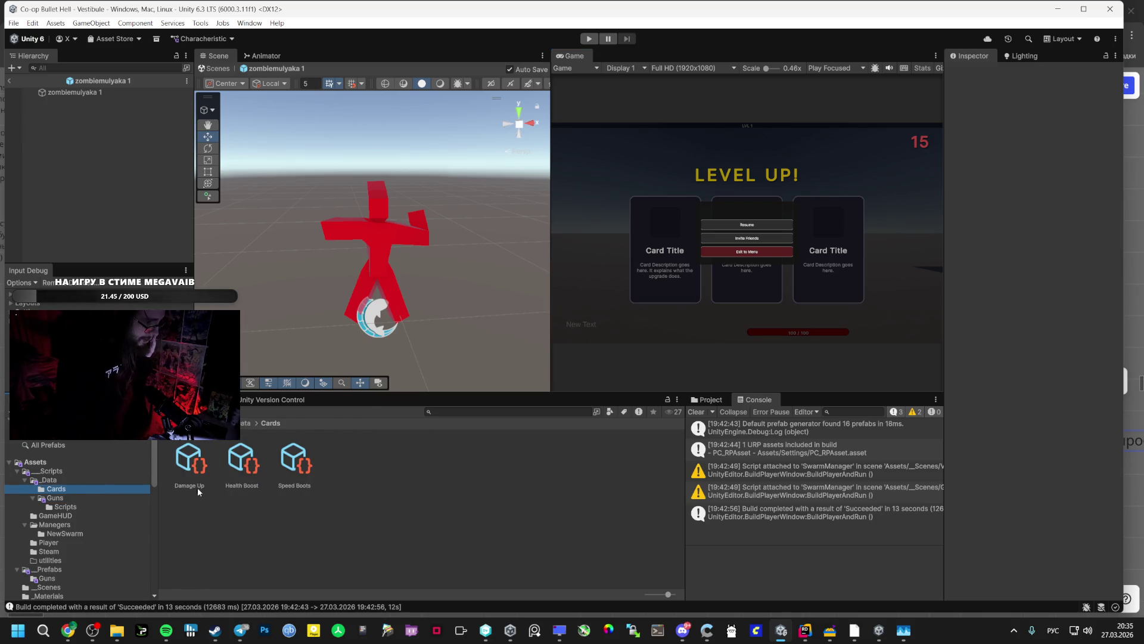
pyautogui.click(90, 497)
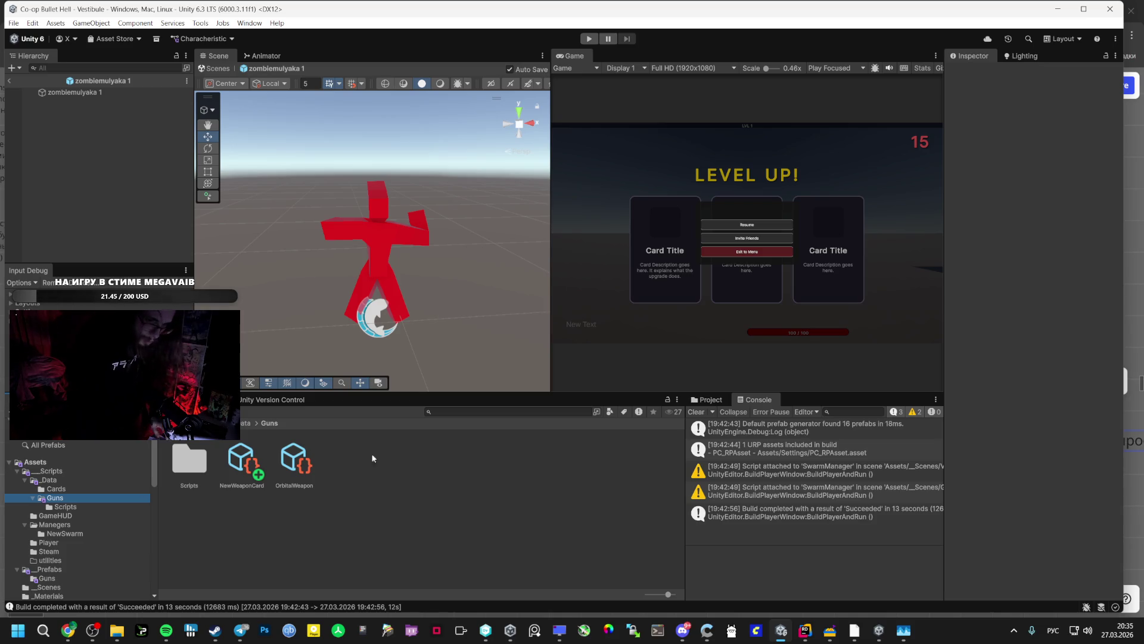
# Connect the OnePlus Buds Pro 3 earbuds via Bluetooth quick settings
pyautogui.click(1110, 635)
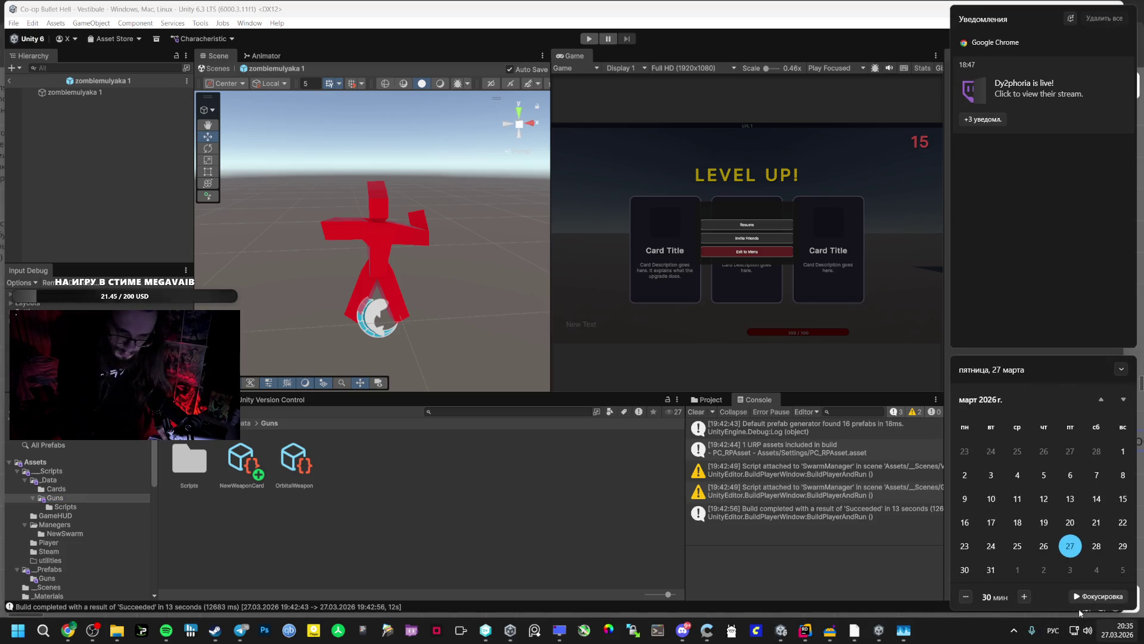
pyautogui.click(1075, 632)
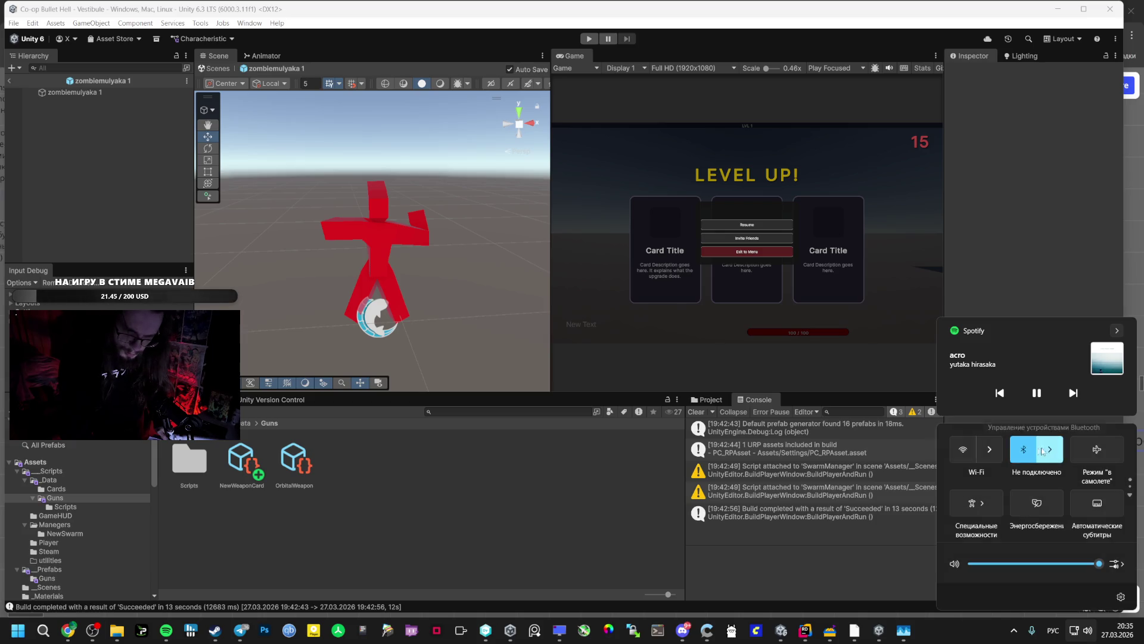
pyautogui.click(1044, 453)
pyautogui.click(1052, 459)
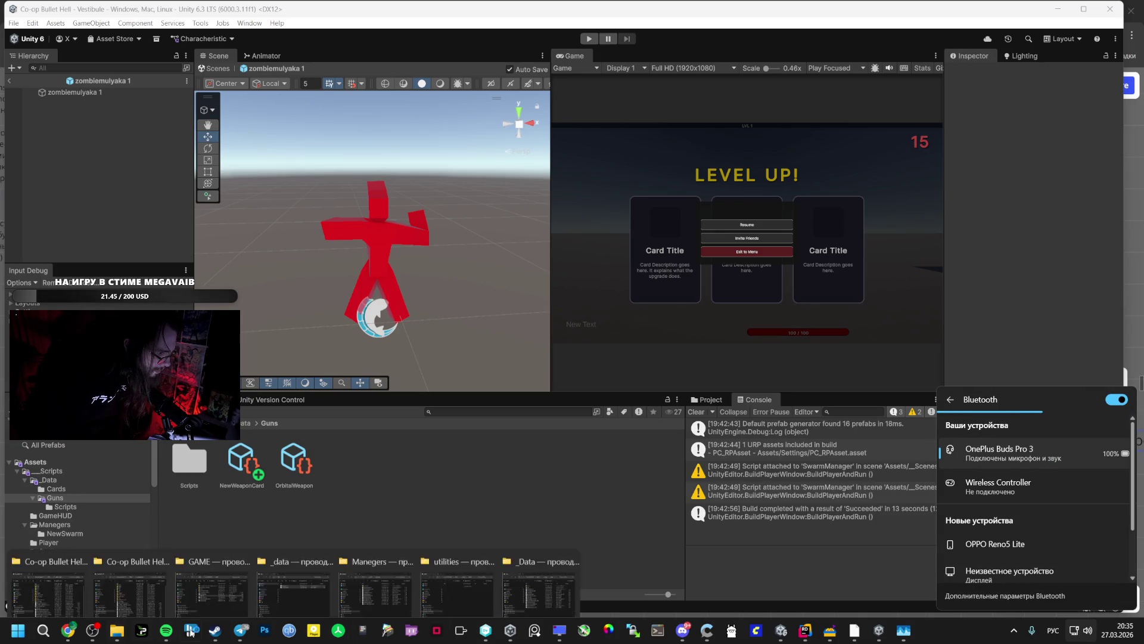
# Open the build's GAME folder in File Explorer
pyautogui.moveTo(170, 621)
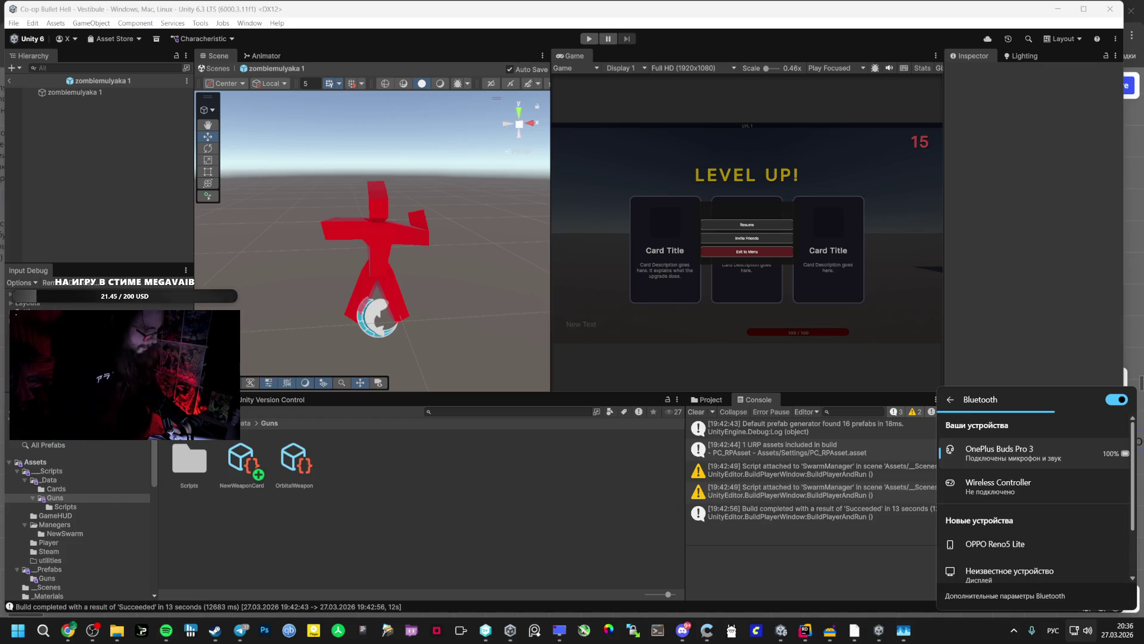
pyautogui.moveTo(117, 630)
pyautogui.click(129, 566)
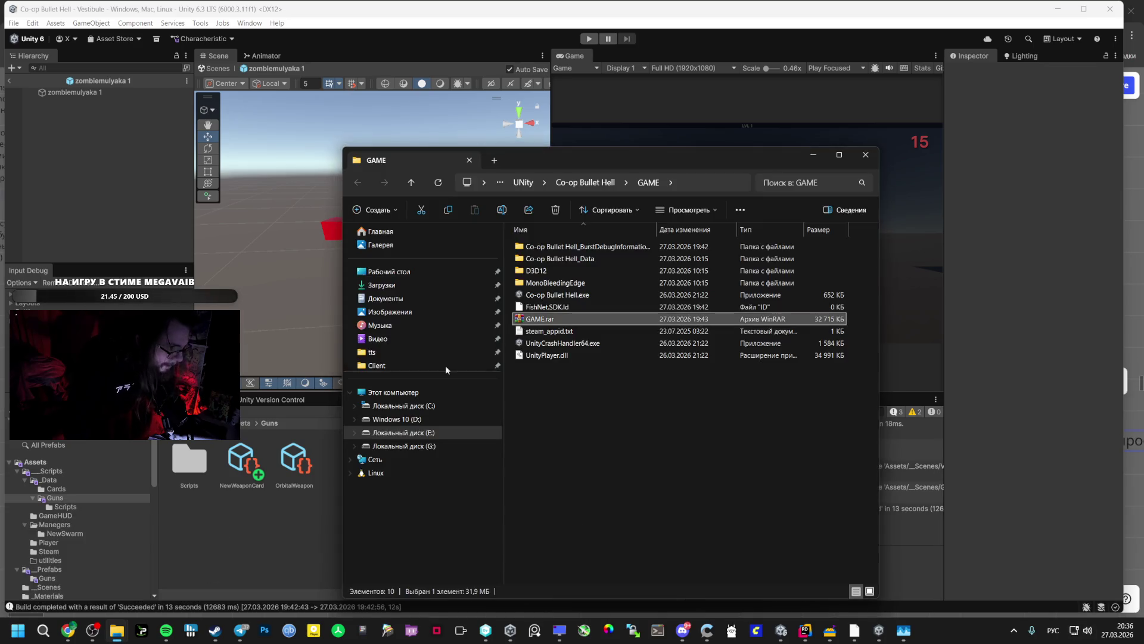
# In the Co-op Bullet Hell folder, select Assets, Packages, ProjectSettings and UserSettings
pyautogui.click(598, 183)
pyautogui.click(578, 269)
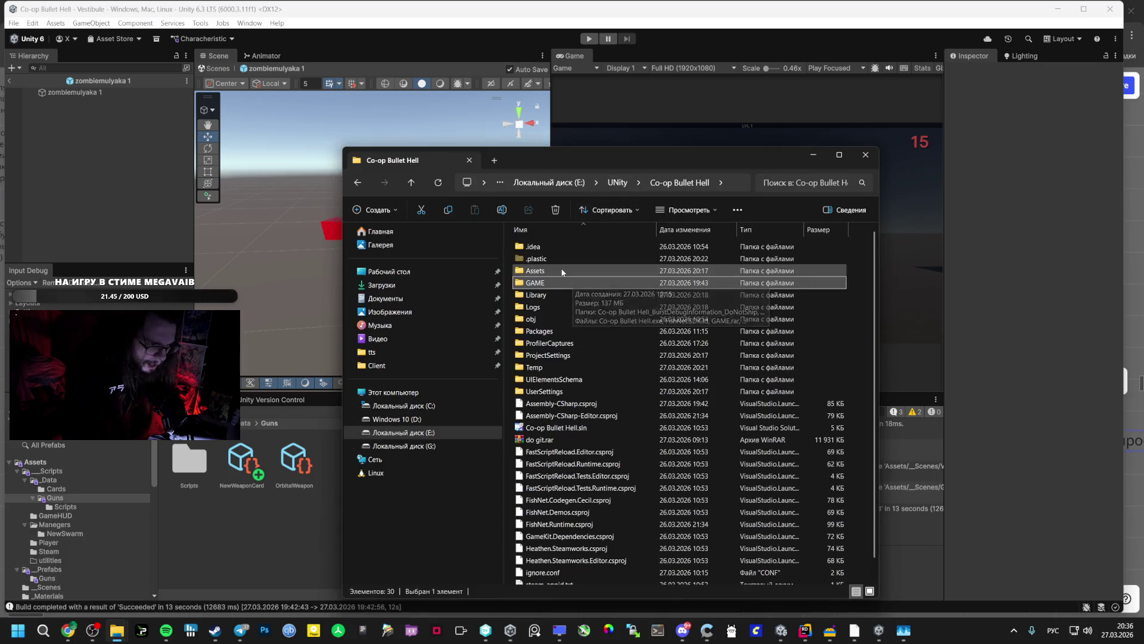
pyautogui.keyDown('ctrl'); pyautogui.click(548, 355); pyautogui.keyUp('ctrl')
pyautogui.keyDown('ctrl'); pyautogui.click(565, 391); pyautogui.keyUp('ctrl')
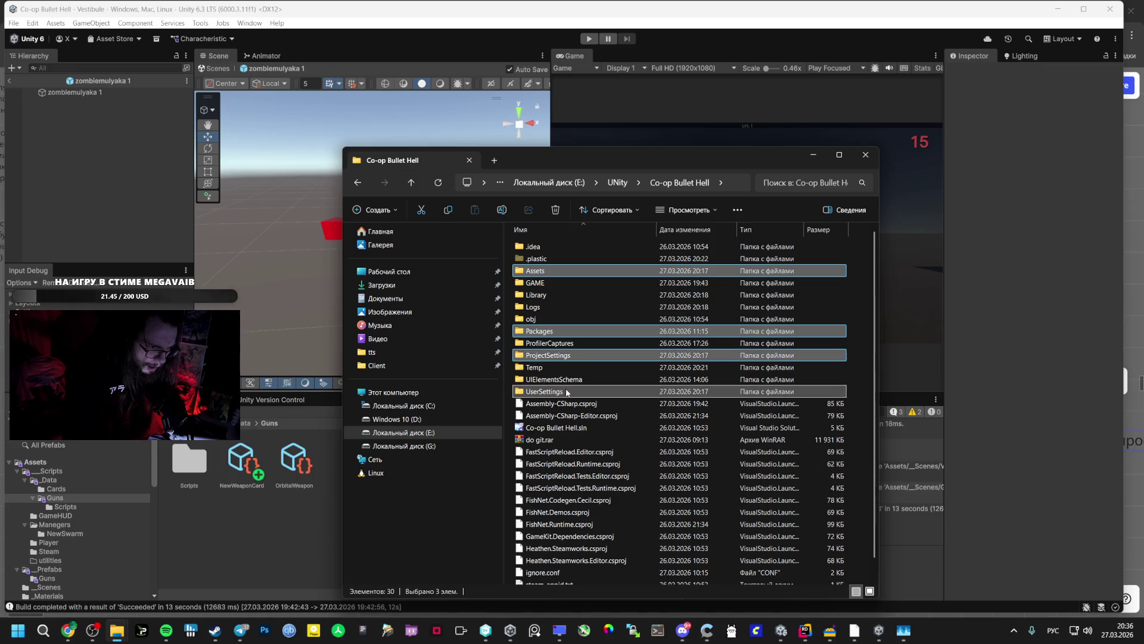
# Add the selected folders with WinRAR to an archive named '27 03 LAST'
pyautogui.rightClick(565, 390)
pyautogui.moveTo(723, 196)
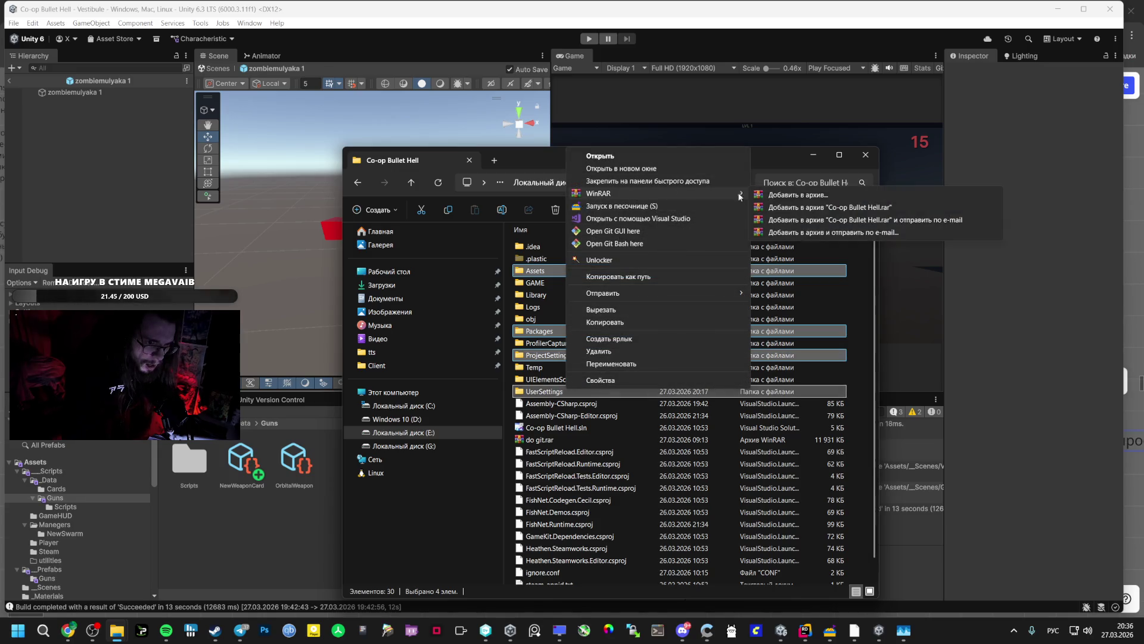
pyautogui.click(792, 195)
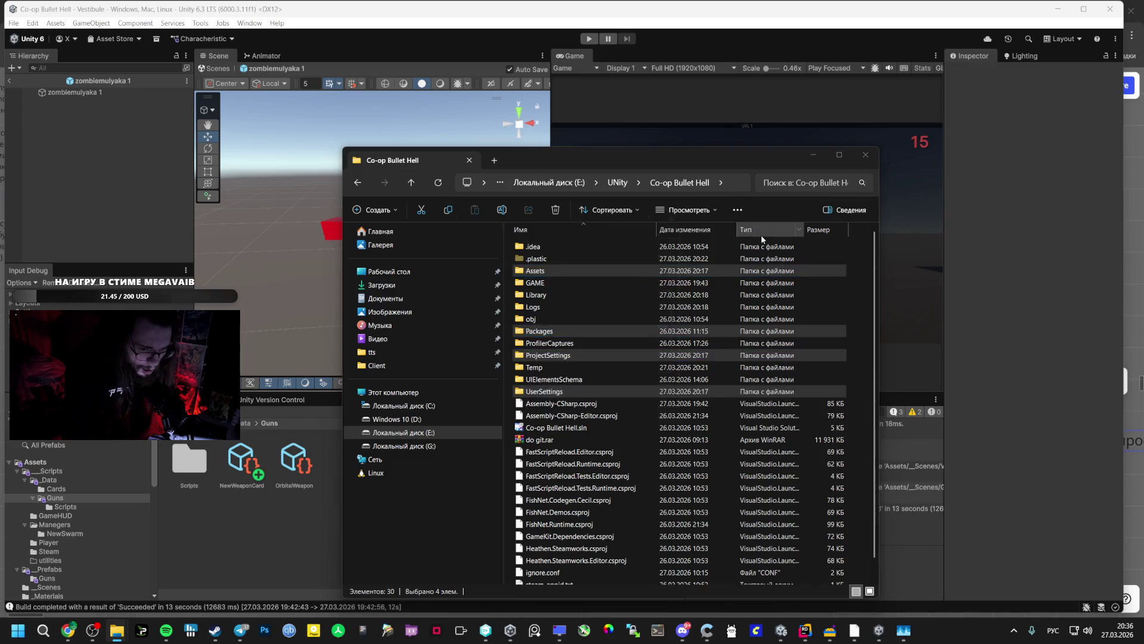
pyautogui.write('27 03 ДФЫЕ')
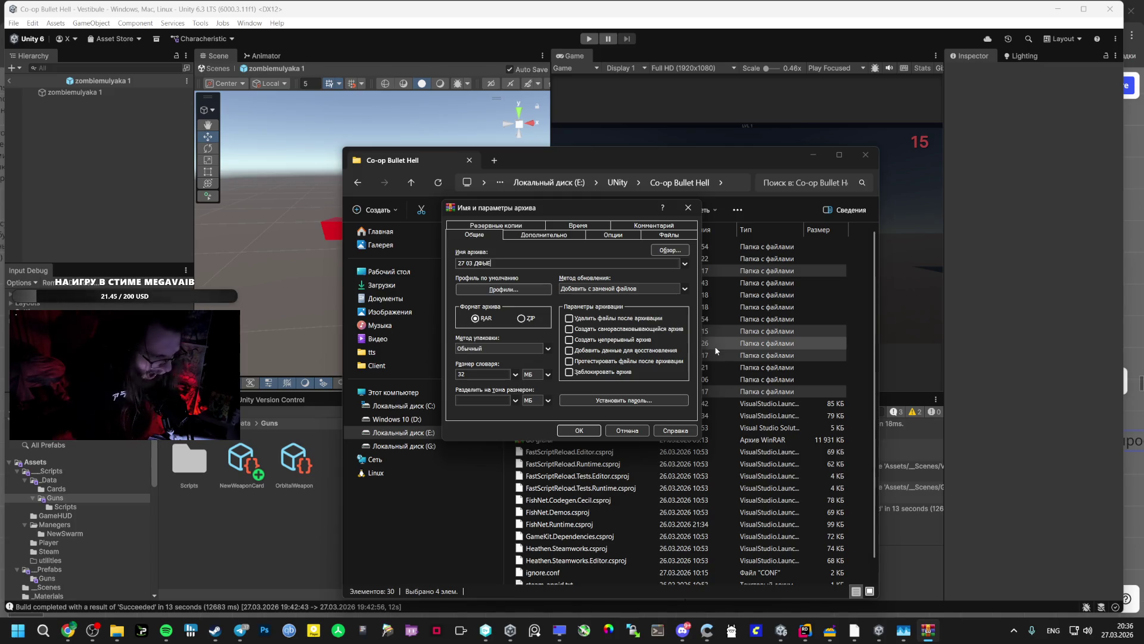
pyautogui.press('BackSpace')
pyautogui.press('BackSpace')
pyautogui.press('BackSpace')
pyautogui.press('BackSpace')
pyautogui.write('LAST')
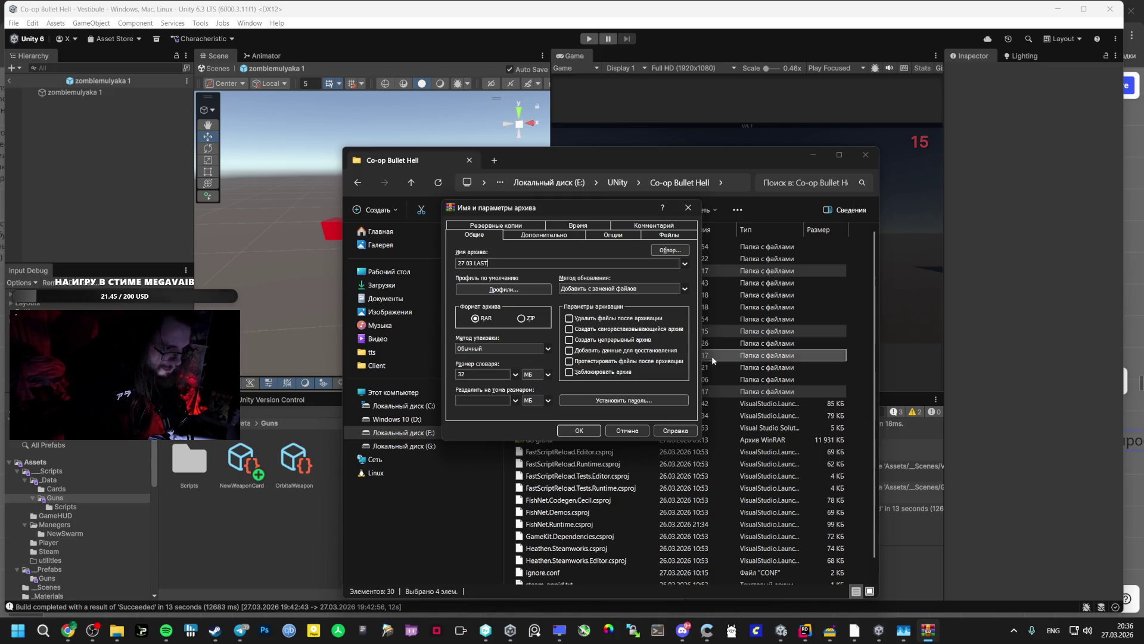
pyautogui.press('Return')
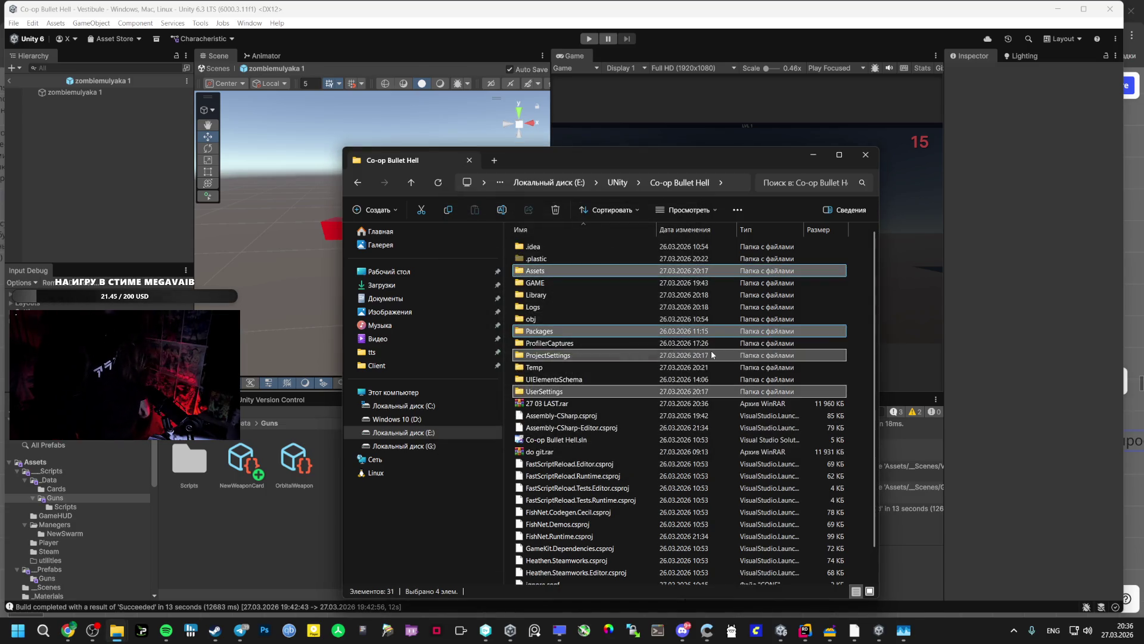
pyautogui.click(810, 157)
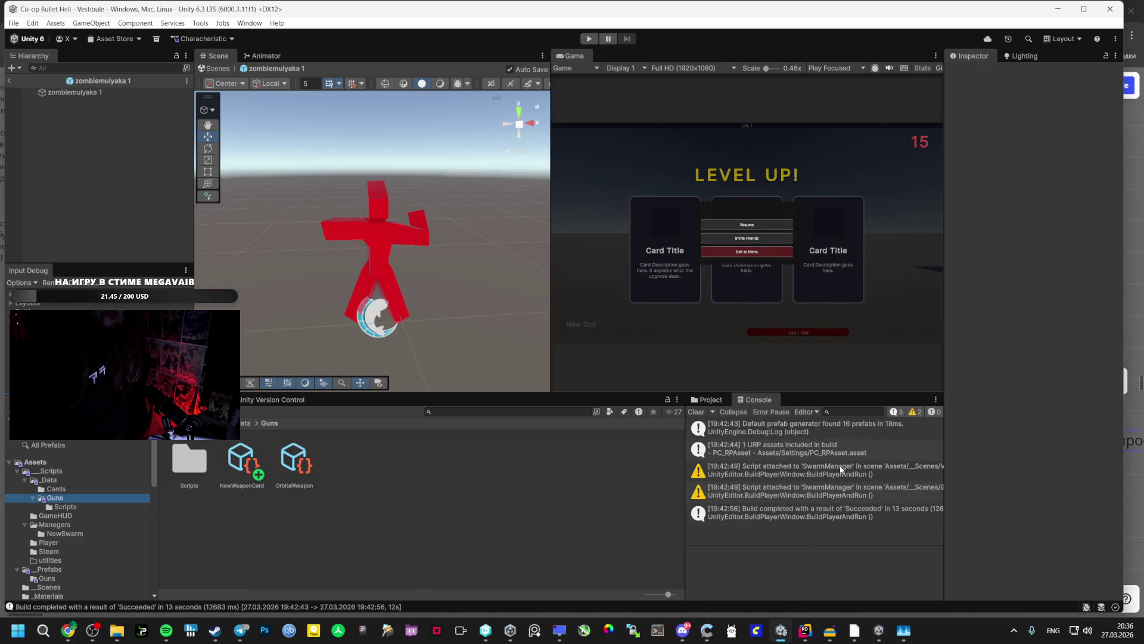
# Restore the Co-op Bullet Hell window from the taskbar to resume playtesting
pyautogui.moveTo(879, 630)
pyautogui.click(798, 572)
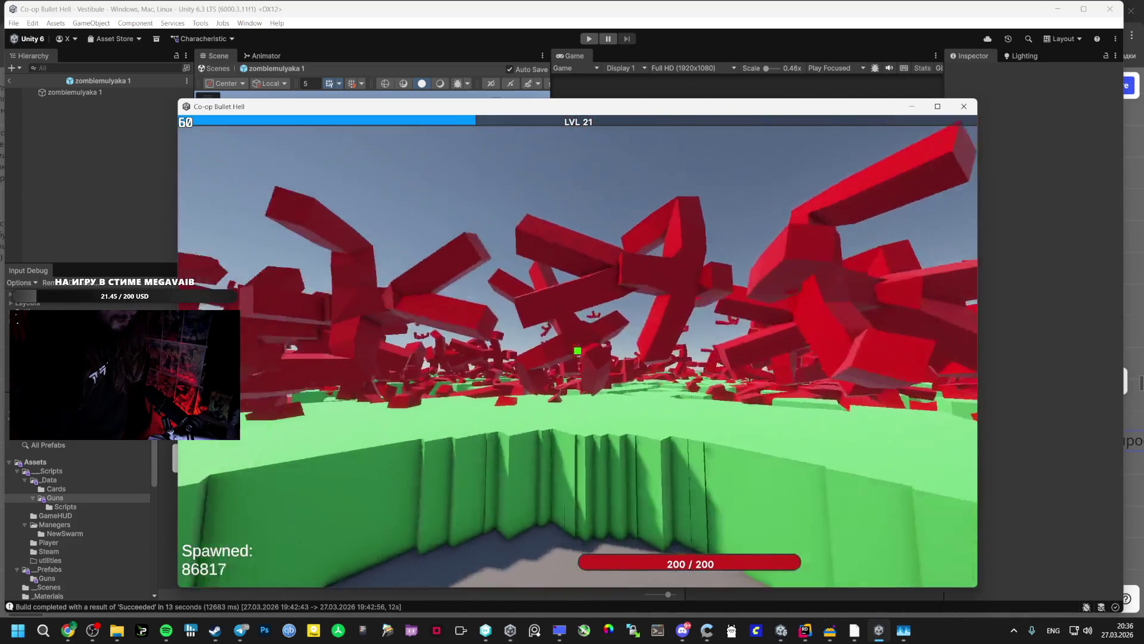
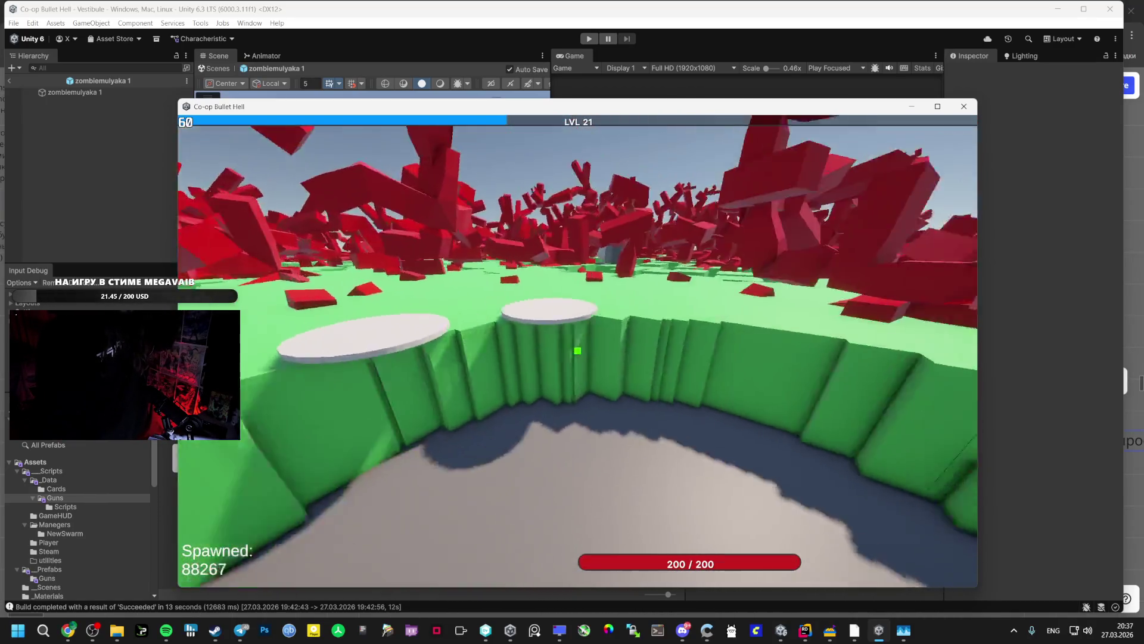
# Check RivaTuner Statistics Server, then return to the running game
pyautogui.hotkey('alt', 'Tab')
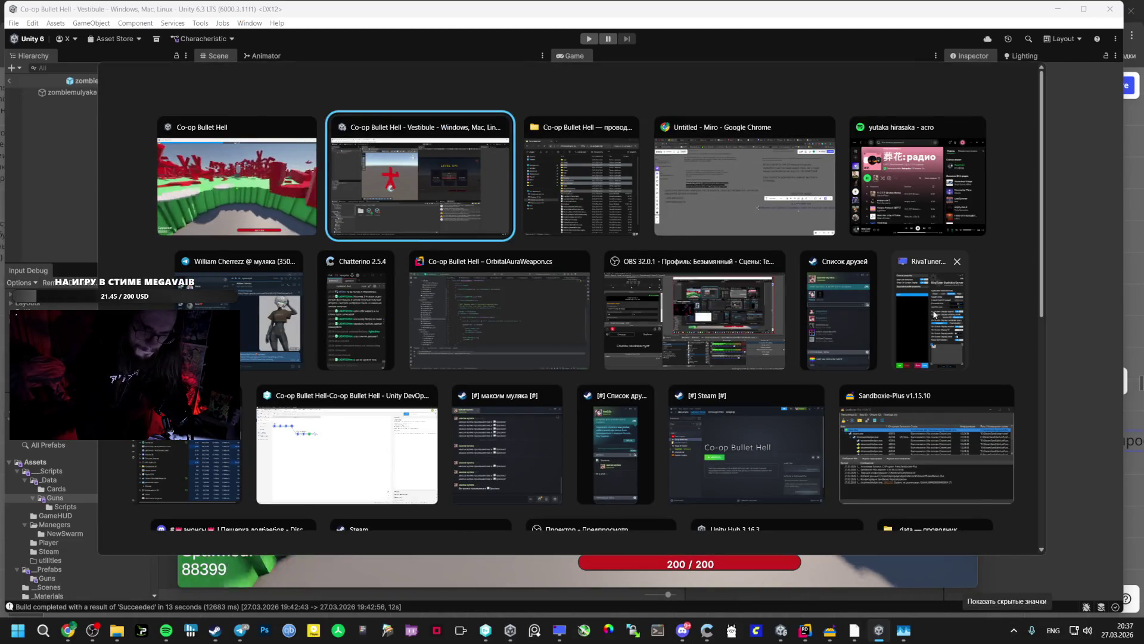
pyautogui.click(921, 327)
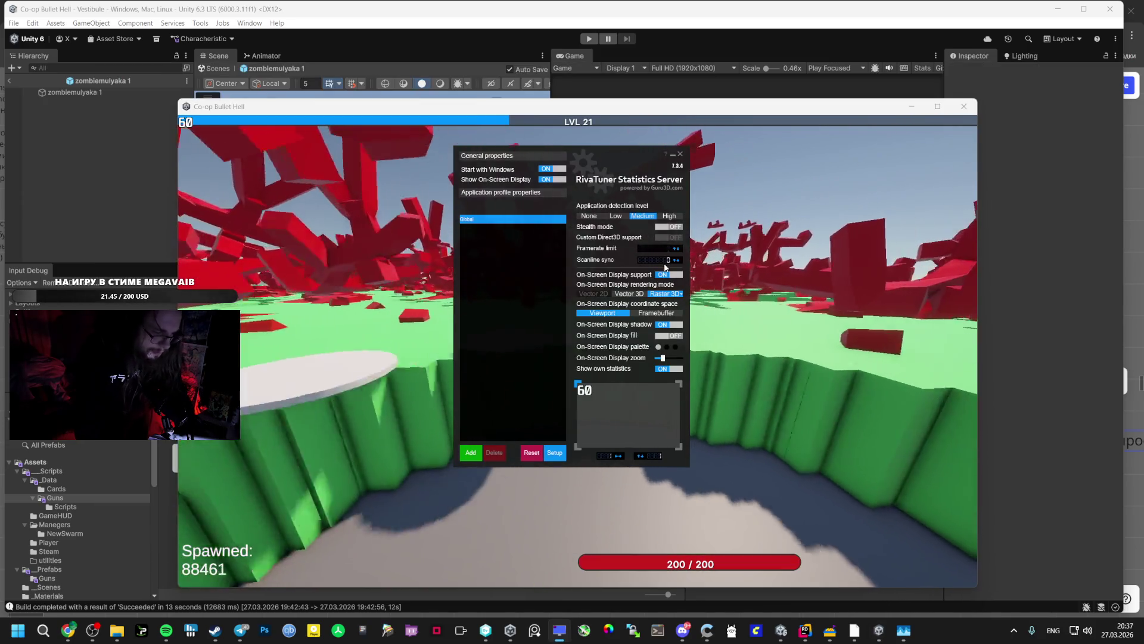
pyautogui.hotkey('alt', 'Tab')
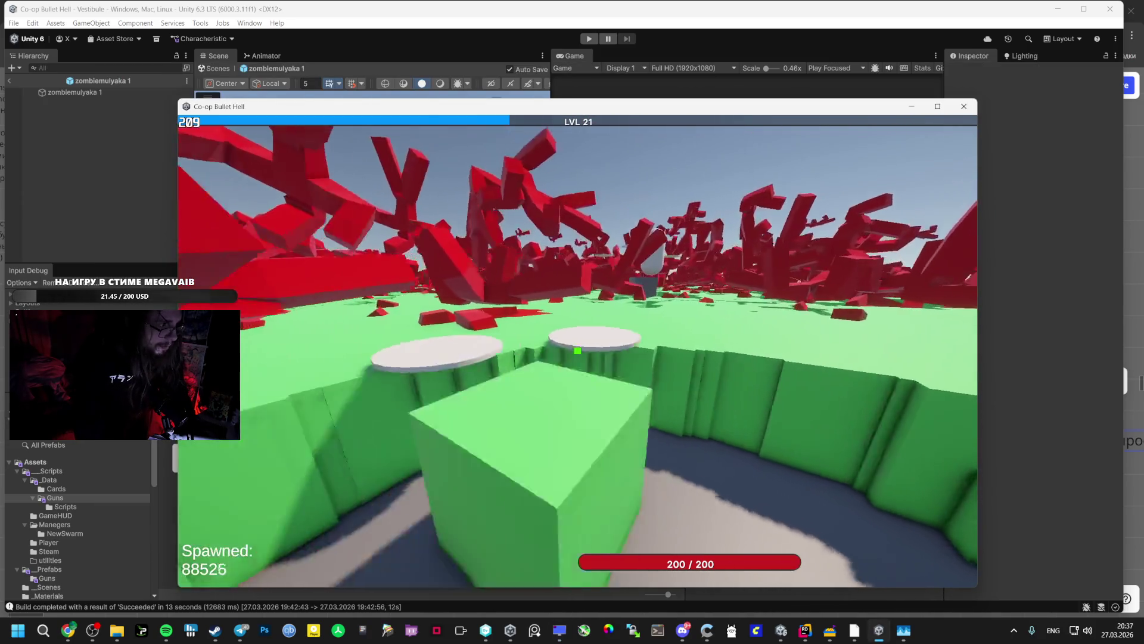
# Roam the level 21 arena among the red enemies and green cubes, then pause
pyautogui.press('w')
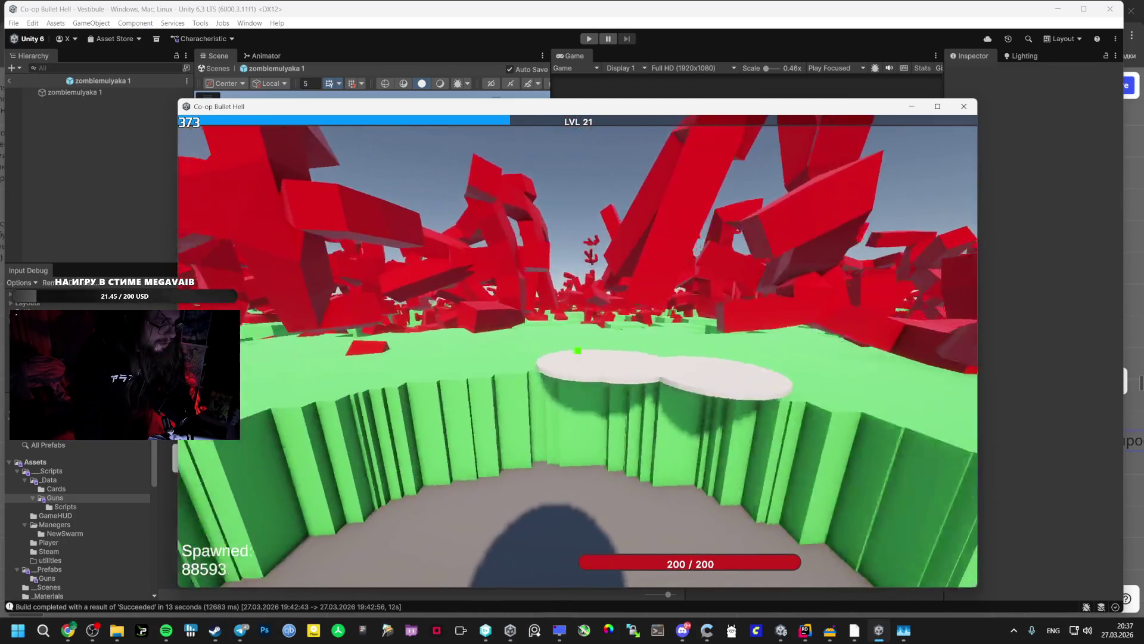
pyautogui.press('w')
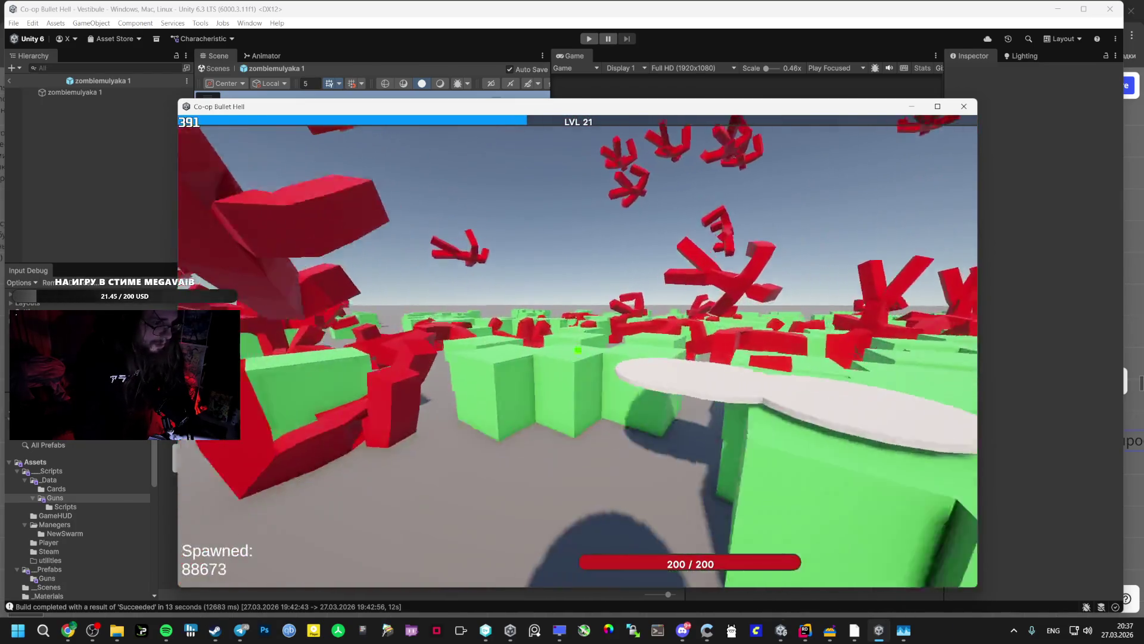
pyautogui.press('w')
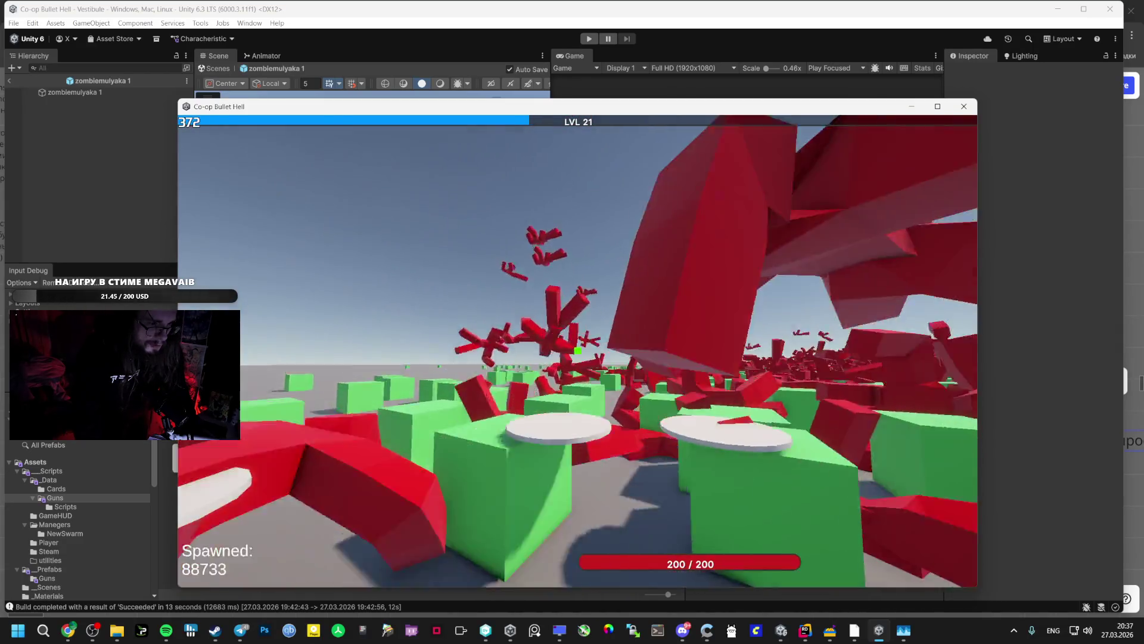
pyautogui.press('w')
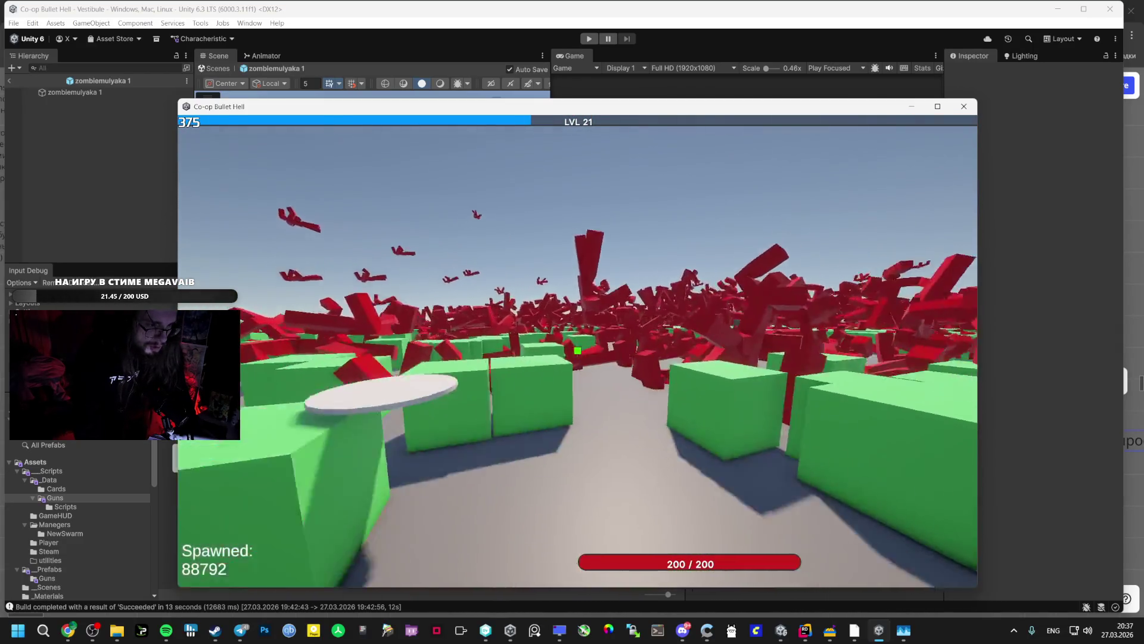
pyautogui.press('w')
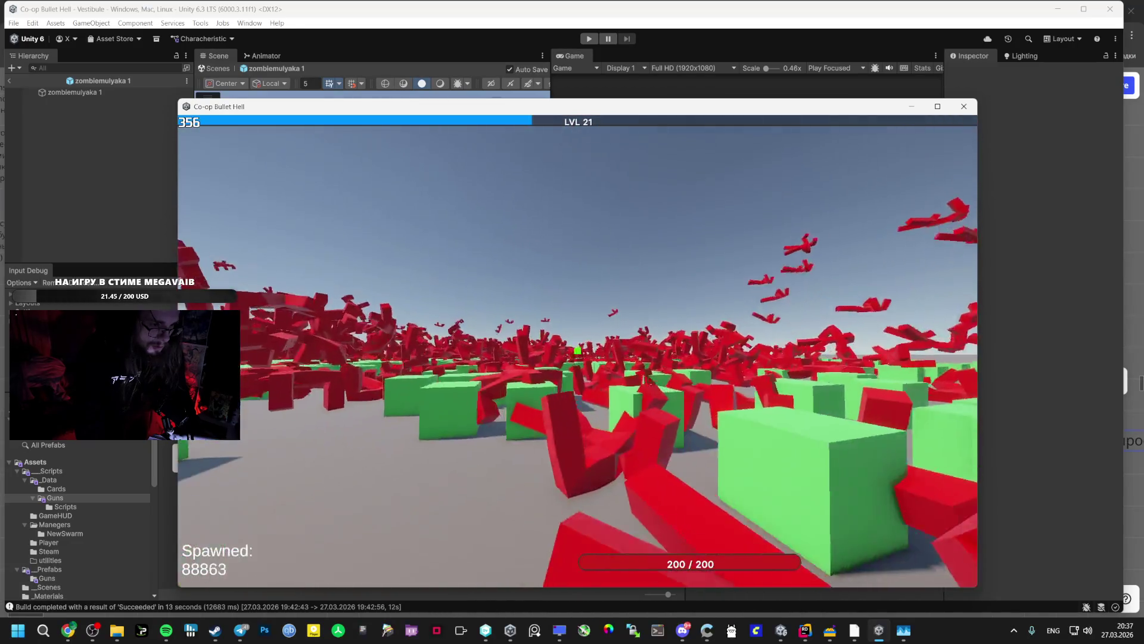
pyautogui.press('w')
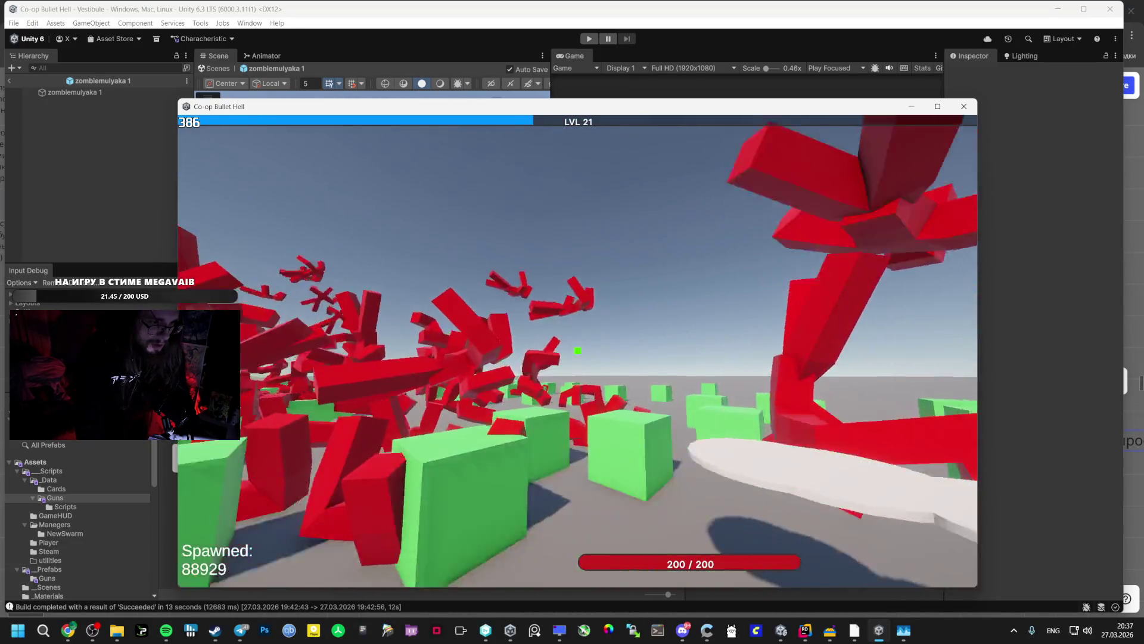
pyautogui.press('w')
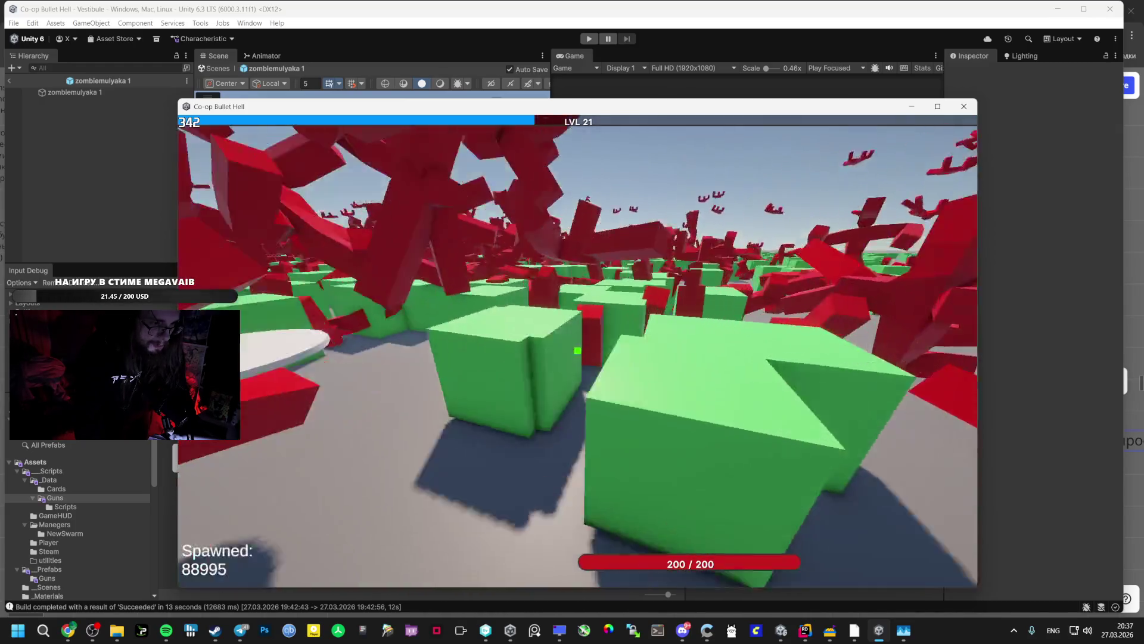
pyautogui.press('w')
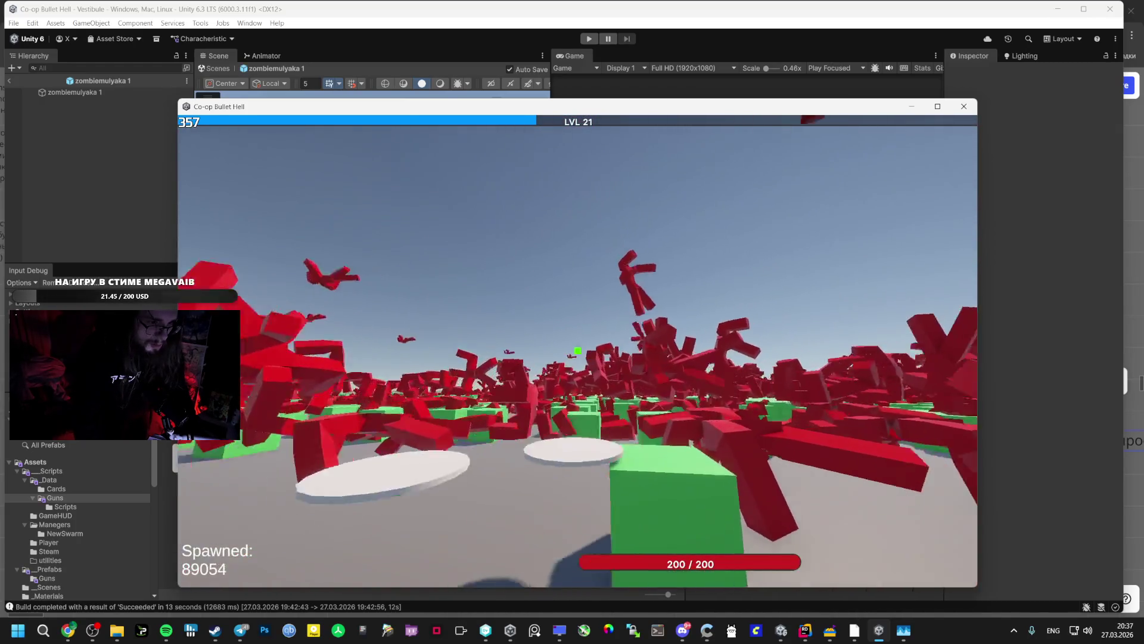
pyautogui.press('w')
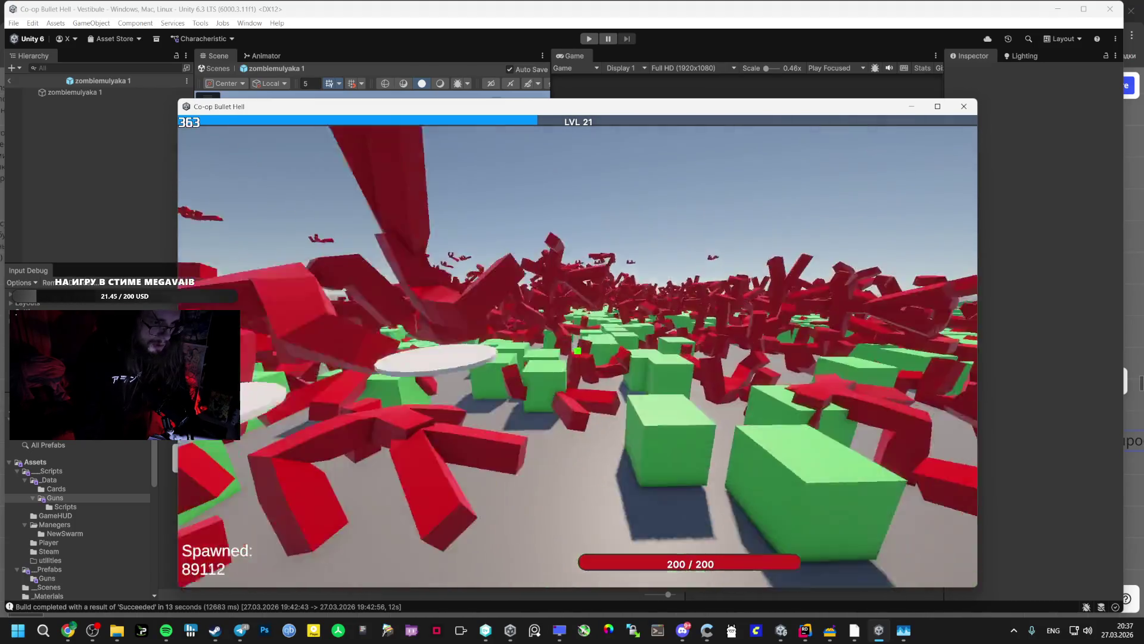
pyautogui.press('w')
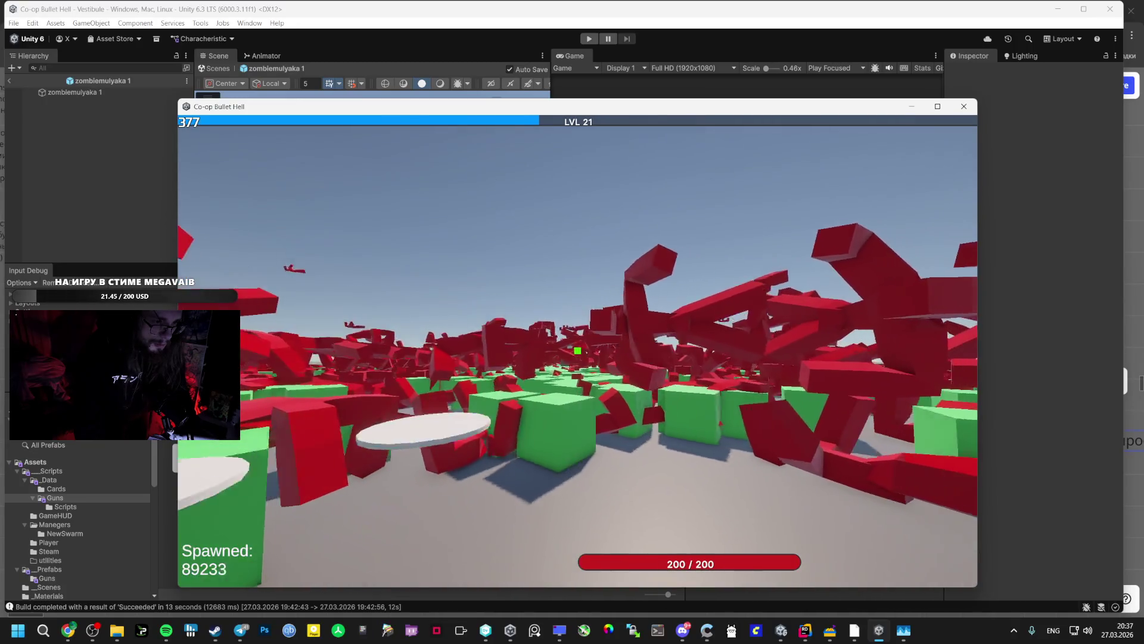
pyautogui.press('Escape')
# Cap the frame rate at 60 in RivaTuner, resume the match, then leave for the Unity editor
pyautogui.click(559, 630)
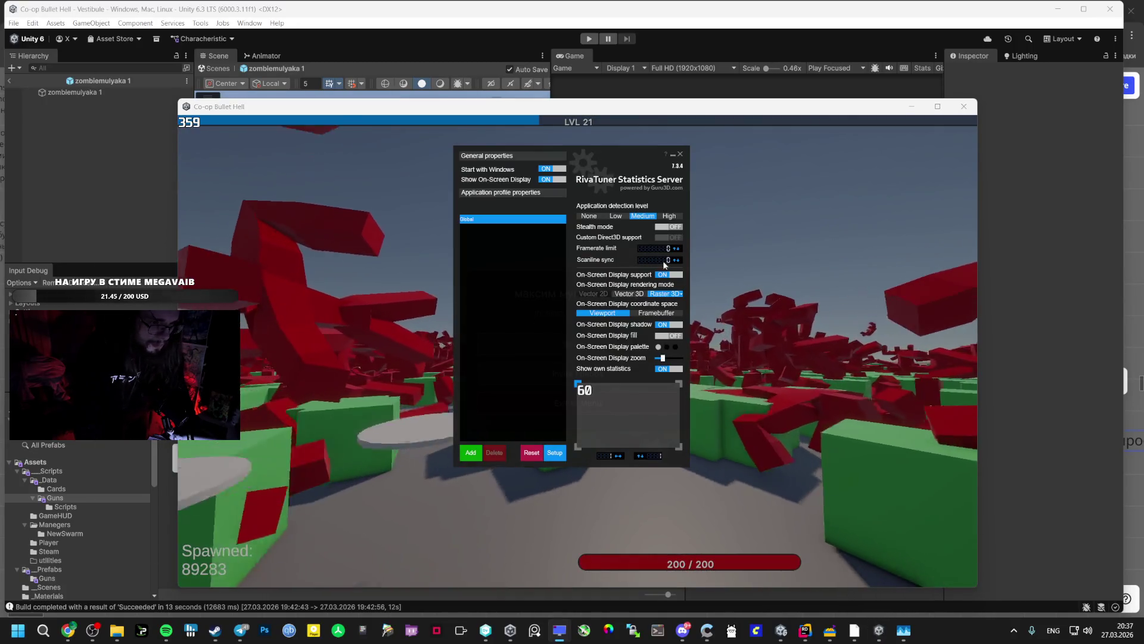
pyautogui.write('60')
pyautogui.press('Return')
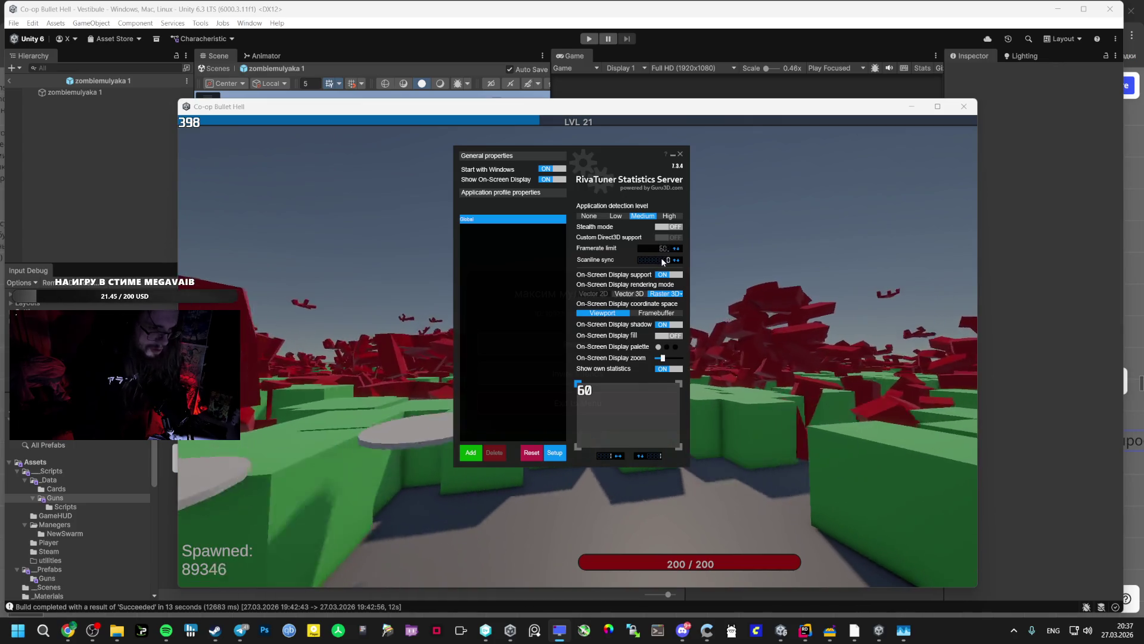
pyautogui.click(673, 155)
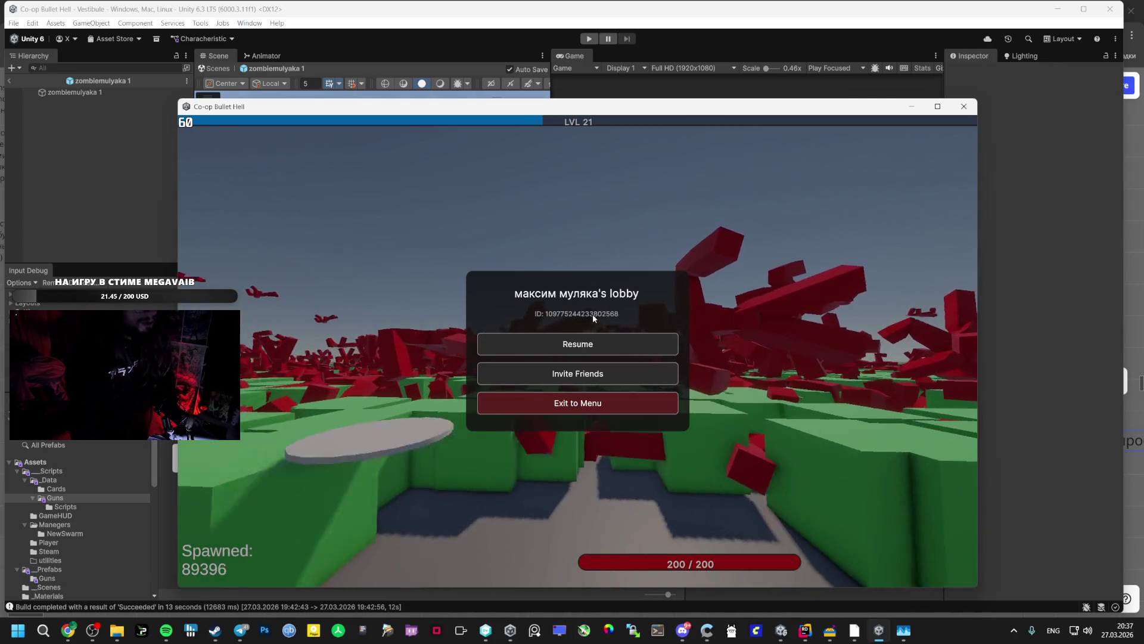
pyautogui.click(554, 345)
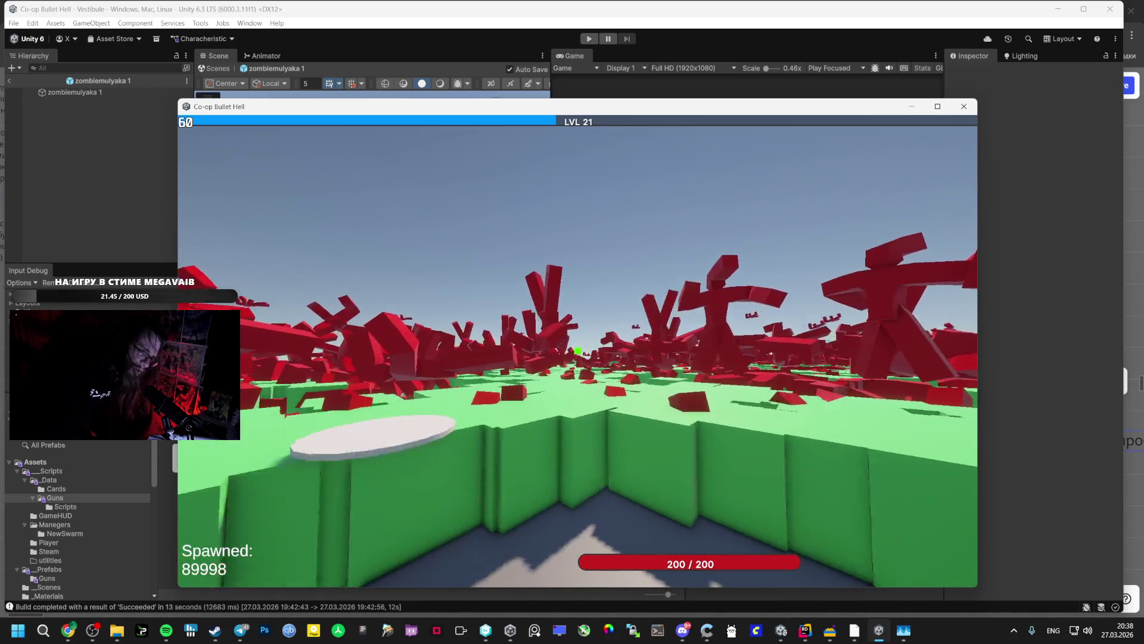
pyautogui.hotkey('alt', 'F4')
pyautogui.moveTo(236, 623)
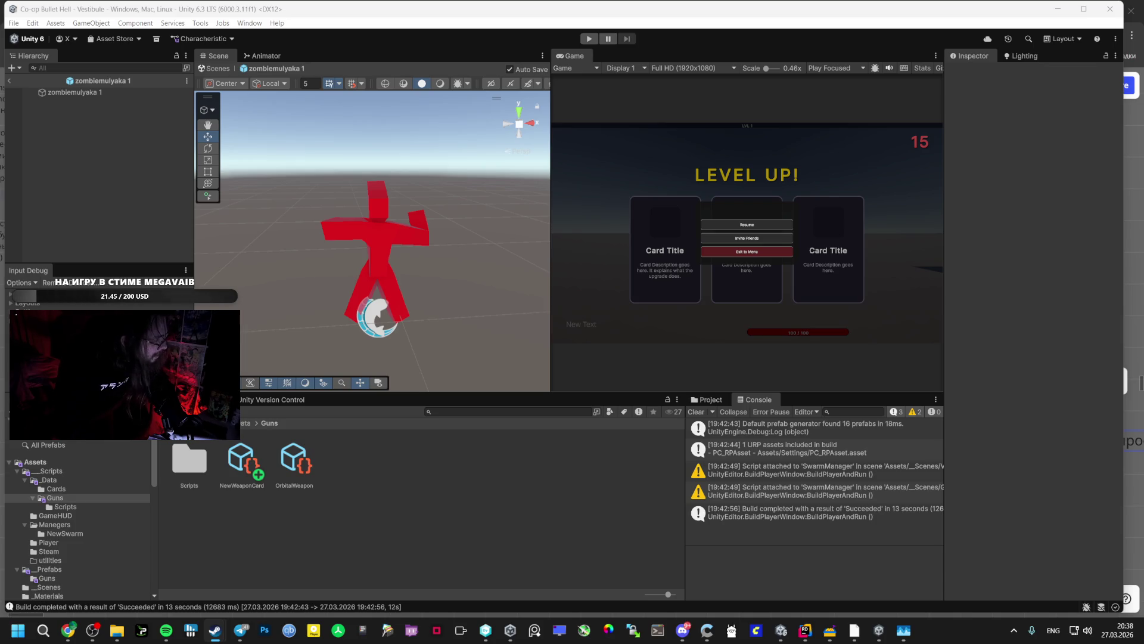
# Accept the friend's Spacewar invite in Steam chat and rearrange the chat and friends windows
pyautogui.rightClick(576, 183)
pyautogui.click(630, 321)
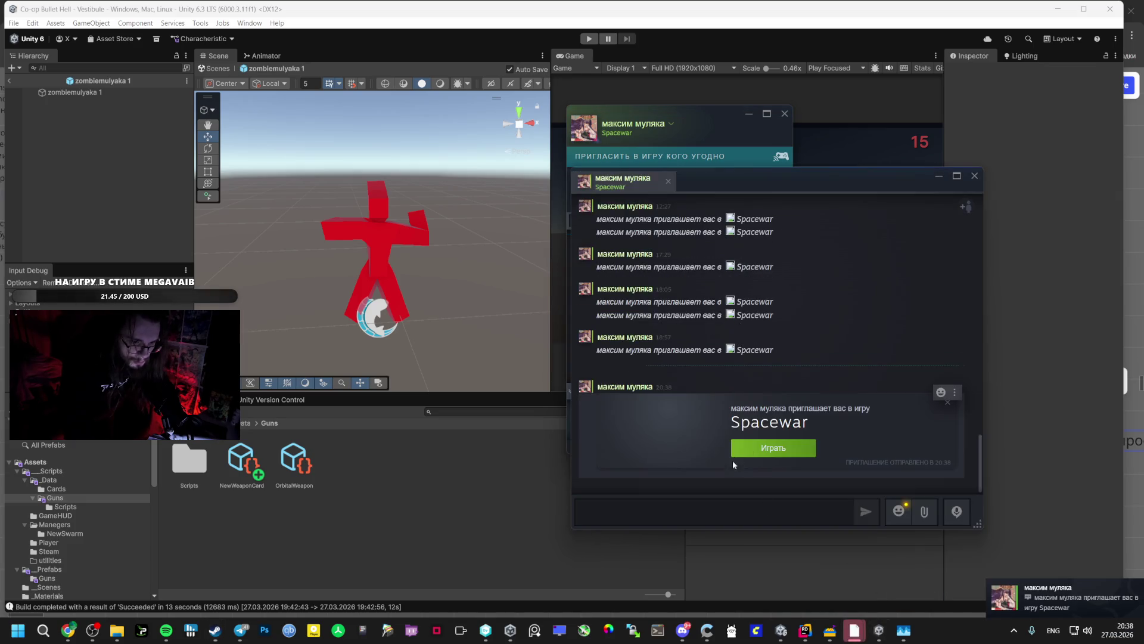
pyautogui.click(771, 451)
pyautogui.moveTo(800, 171); pyautogui.dragTo(942, 155)
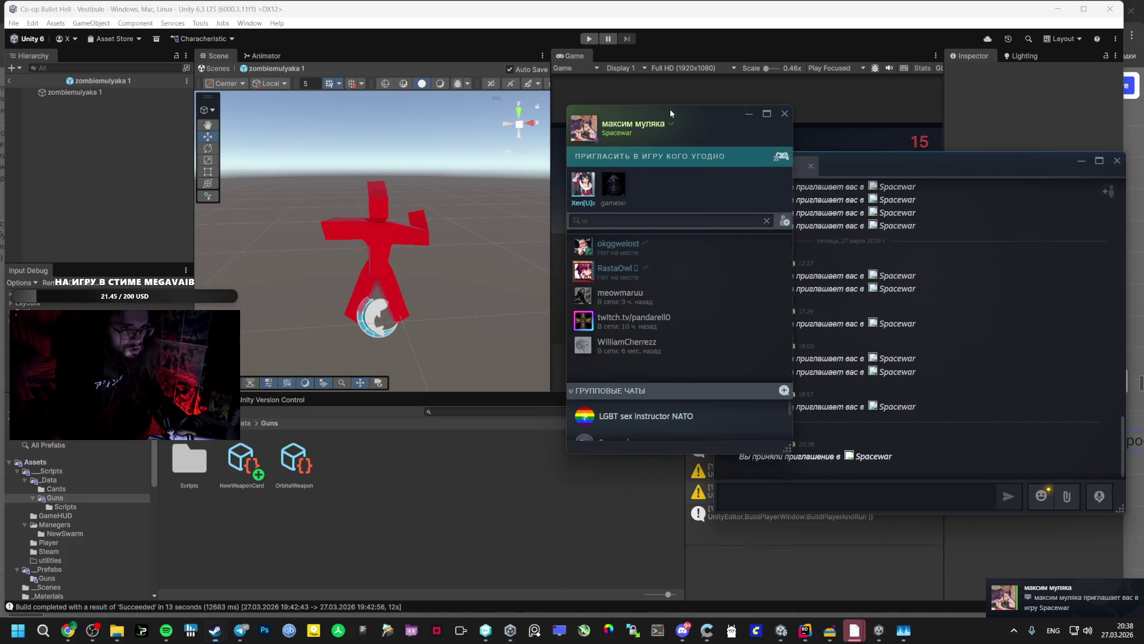
pyautogui.moveTo(665, 109); pyautogui.dragTo(451, 104)
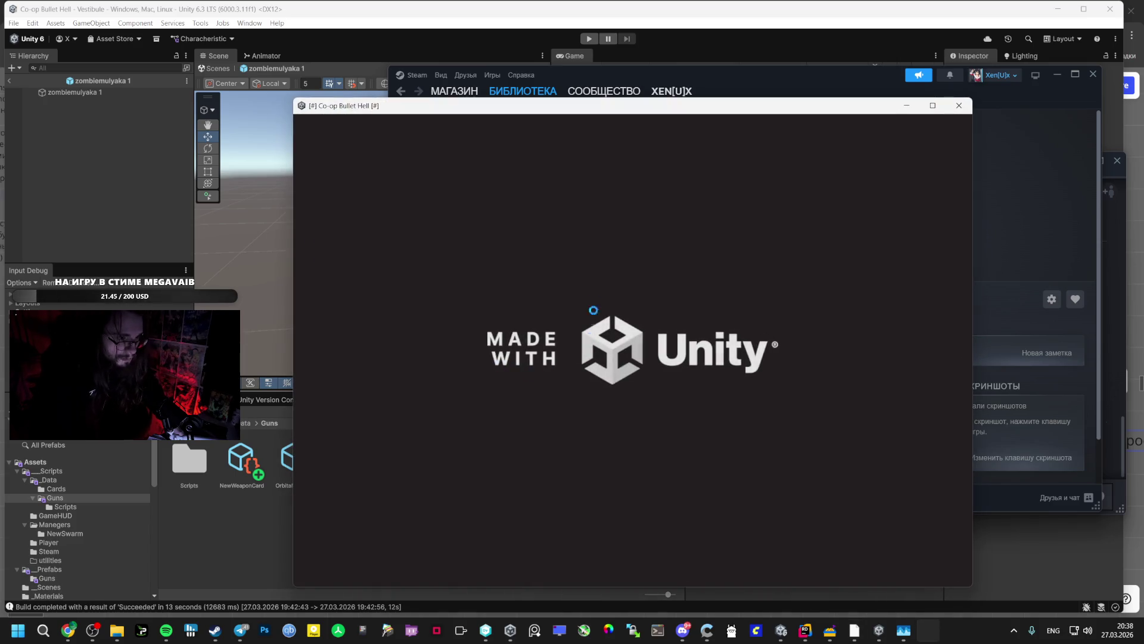
# Move the new game window aside and accept the chat invite to join the level 21 match
pyautogui.moveTo(397, 108); pyautogui.dragTo(524, 107)
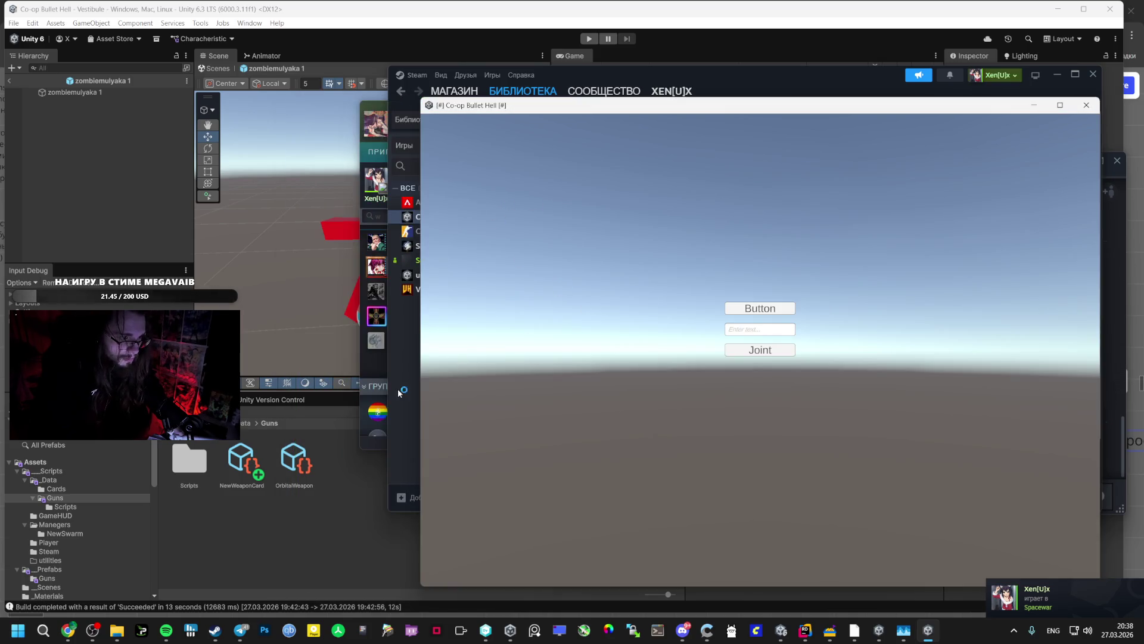
pyautogui.click(376, 373)
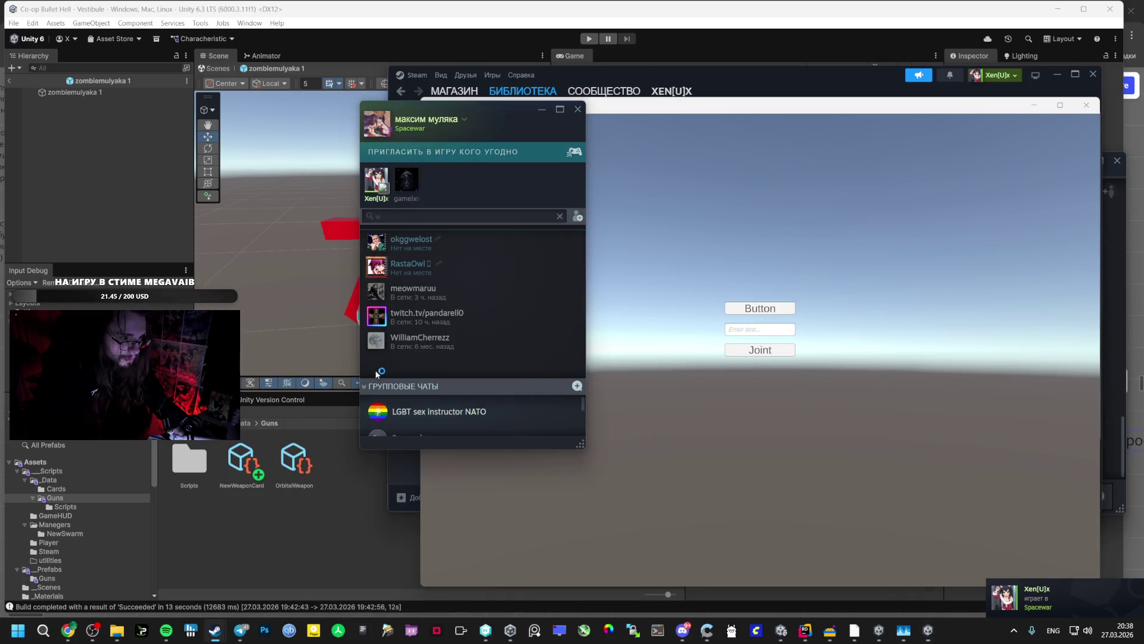
pyautogui.rightClick(367, 182)
pyautogui.click(408, 338)
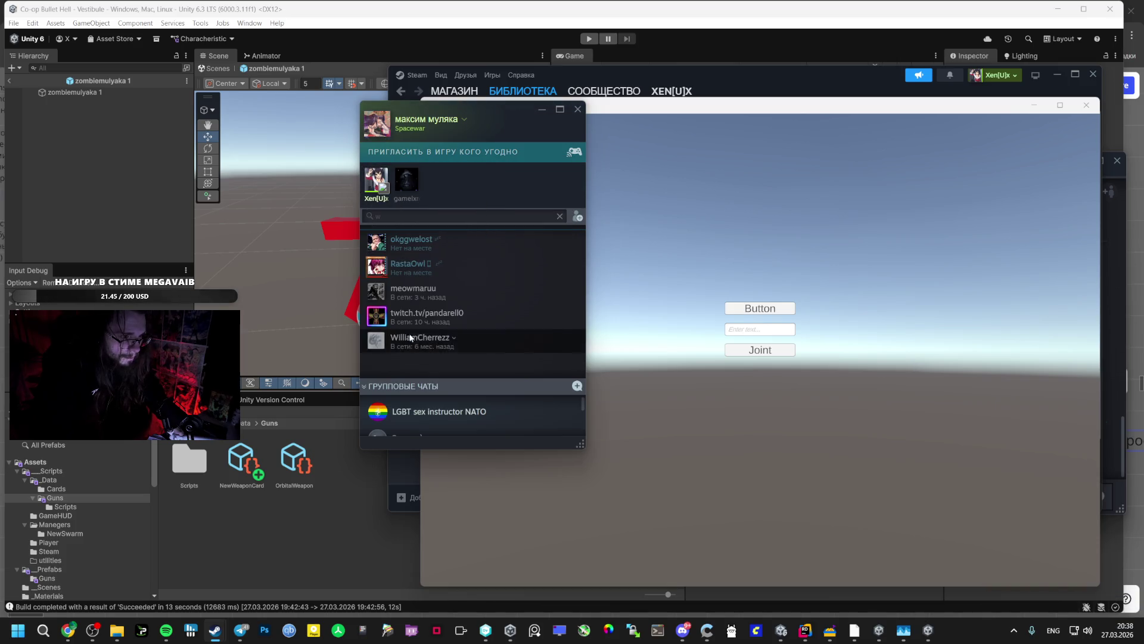
pyautogui.moveTo(855, 630)
pyautogui.click(775, 573)
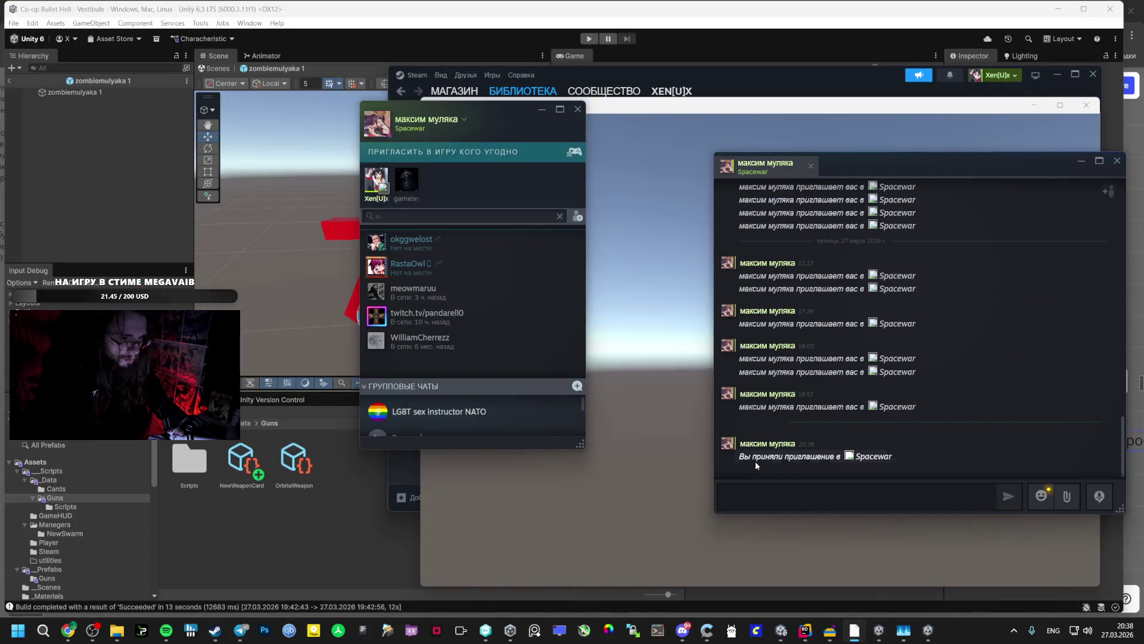
pyautogui.click(919, 433)
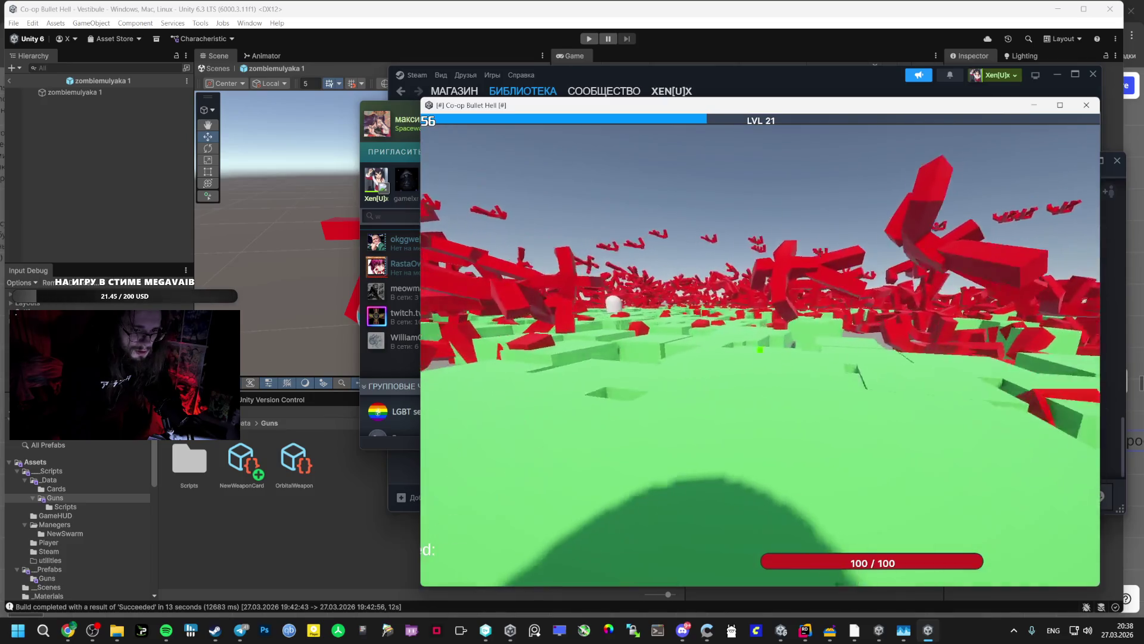
pyautogui.press('Tab')
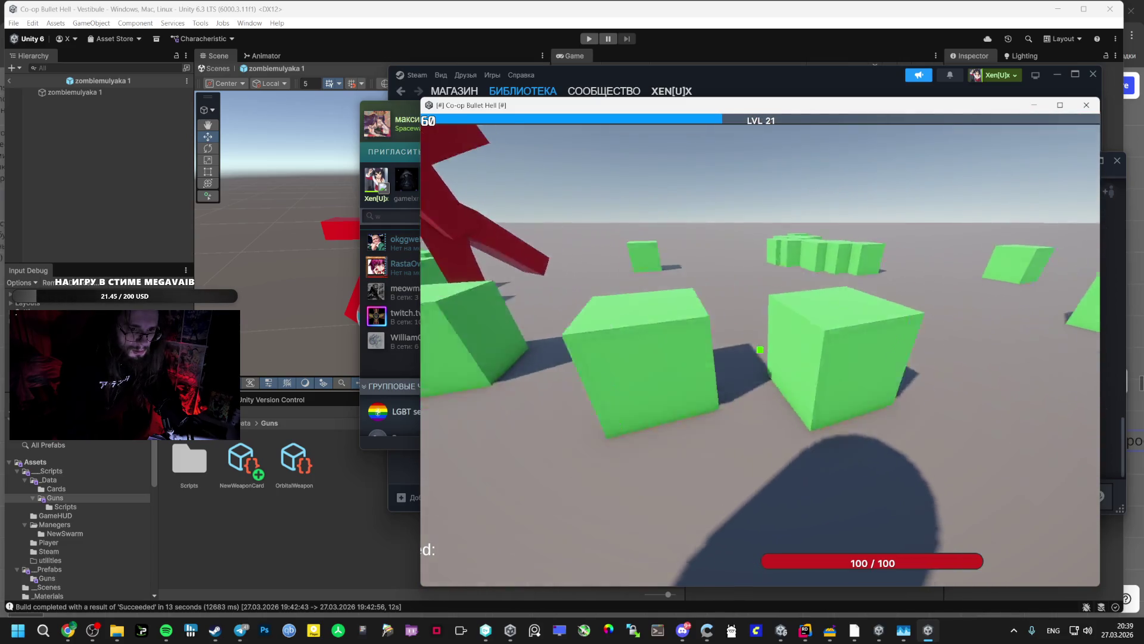
pyautogui.press('Escape')
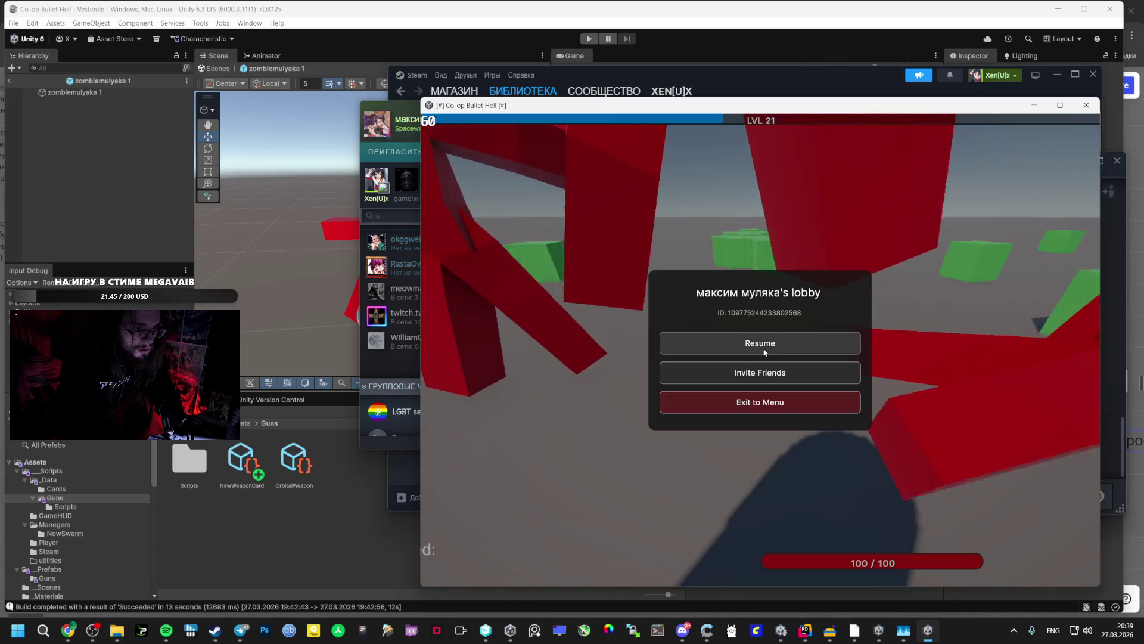
pyautogui.click(764, 353)
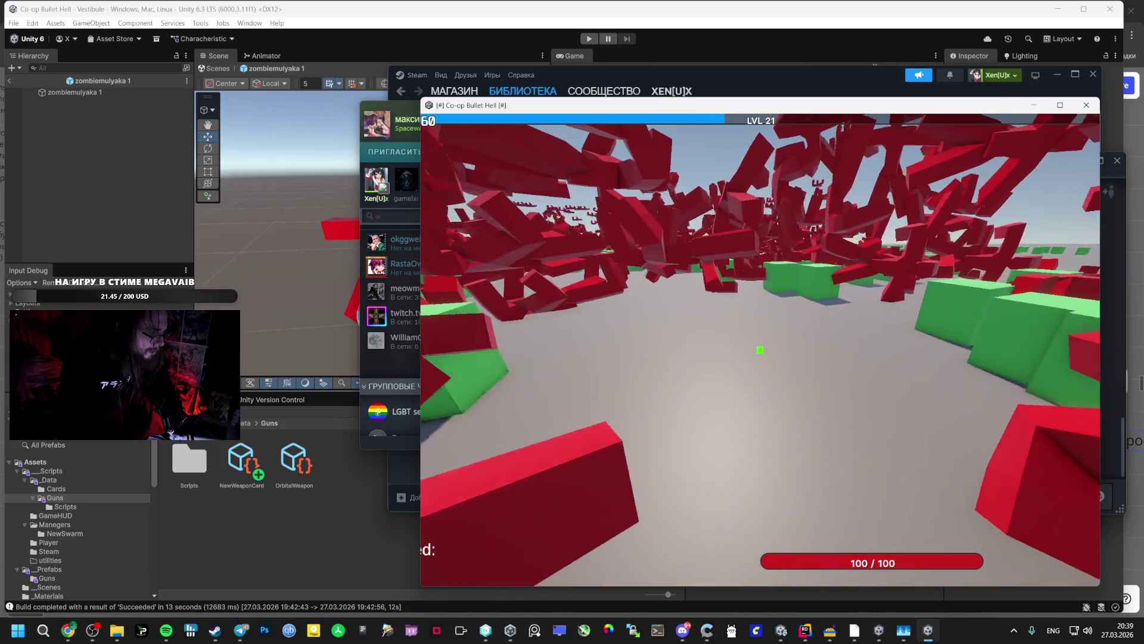
pyautogui.press('Escape')
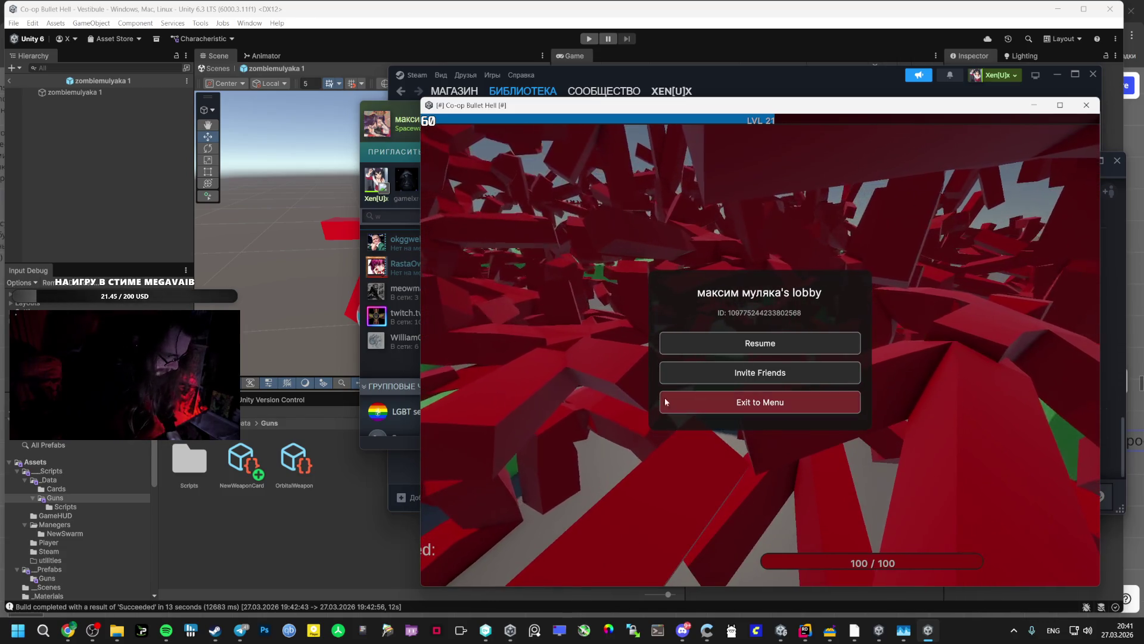
# Switch from the paused game to the Miro board in Chrome
pyautogui.hotkey('alt', 'Tab')
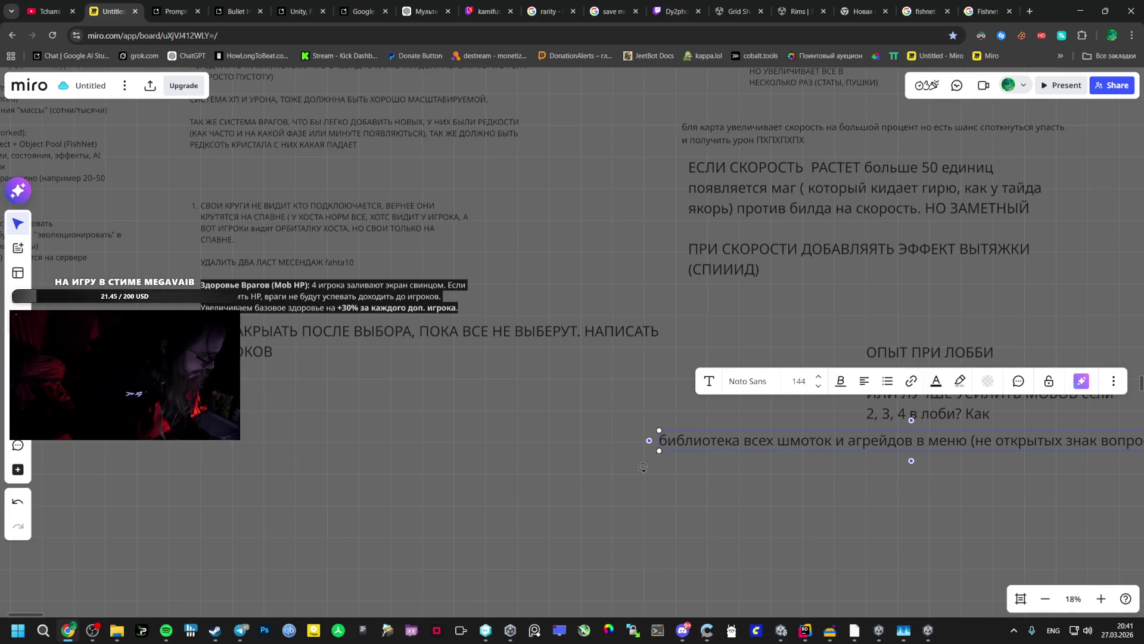
# Create a text box on empty board space reading 'СИСТЕМА КЛАСОВ ( РАЗНЫЕ СТАТЫ,'
pyautogui.click(643, 467)
pyautogui.doubleClick(432, 419)
pyautogui.write('cbcntvf')
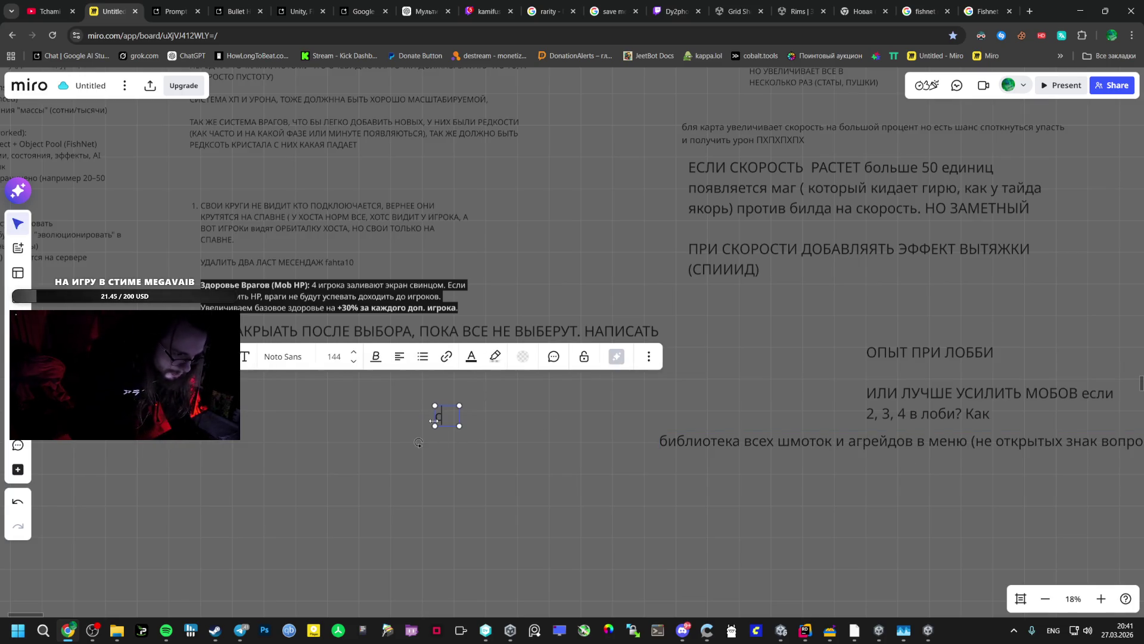
pyautogui.press('BackSpace')
pyautogui.press('BackSpace')
pyautogui.press('BackSpace')
pyautogui.hotkey('alt', 'shift')
pyautogui.write('сИСТЕМА КЛА')
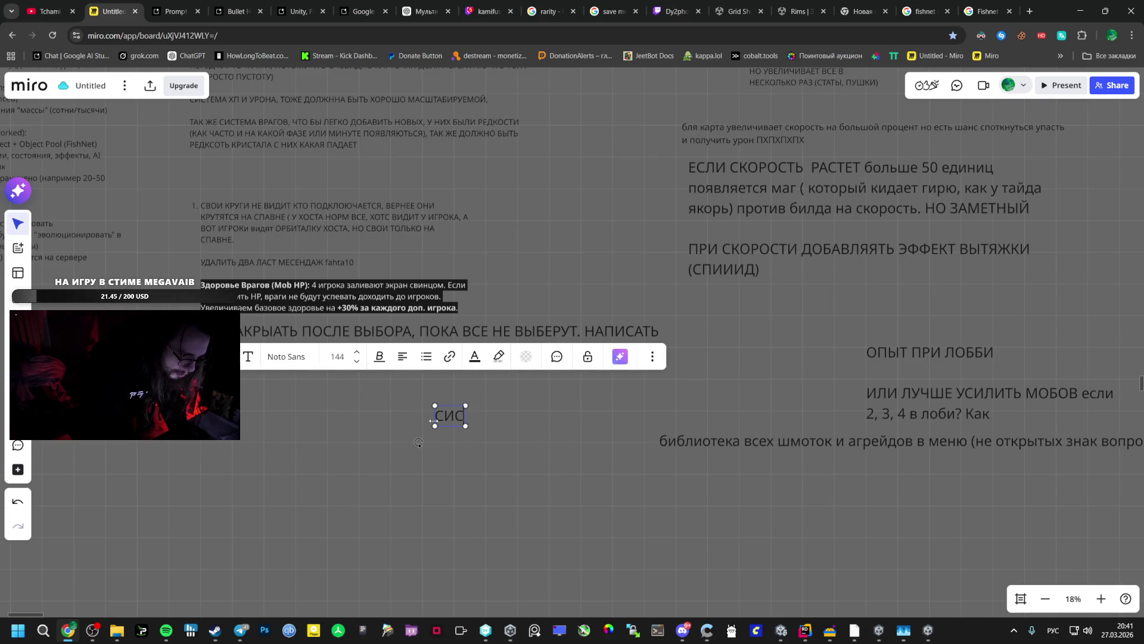
pyautogui.write('СОВ (')
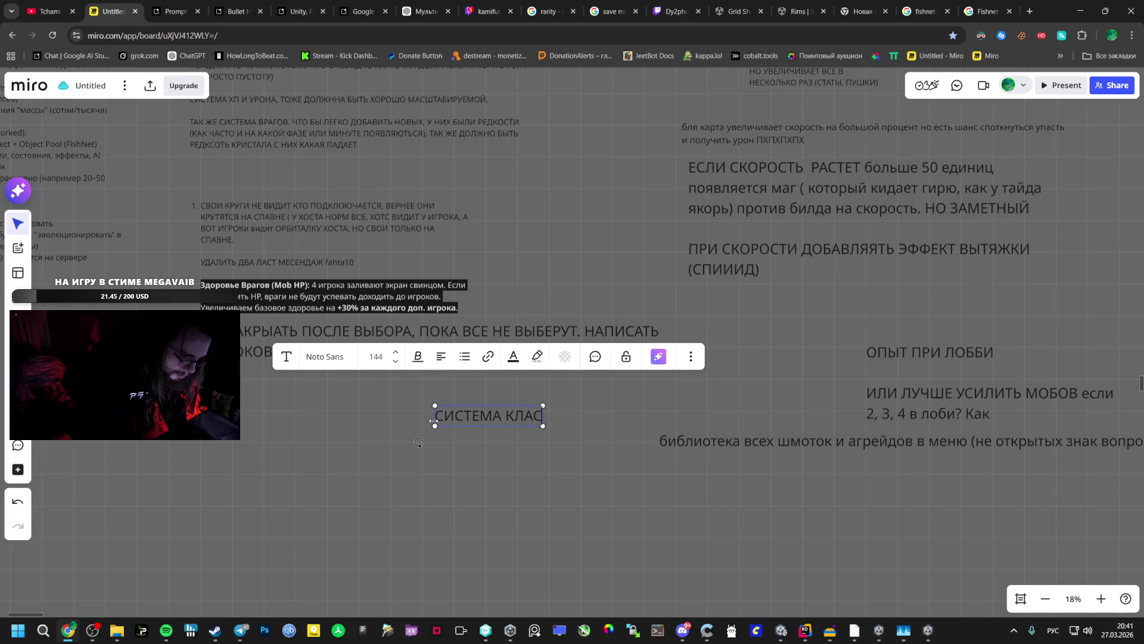
pyautogui.write(' РАЗНЫЕ СТАЫТ')
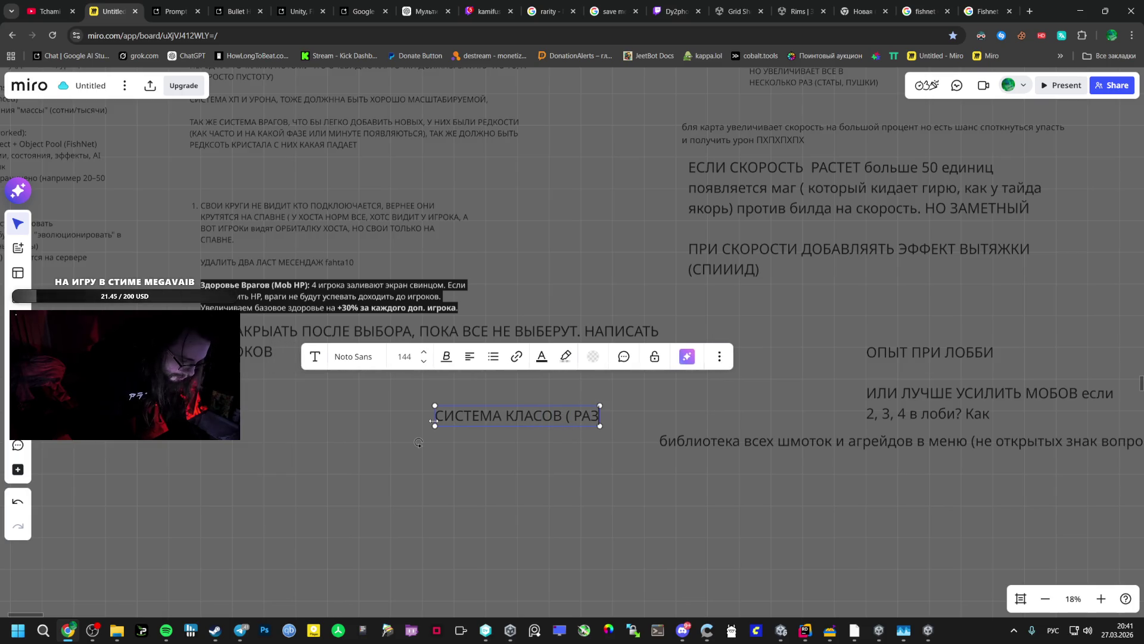
pyautogui.press('BackSpace')
pyautogui.press('BackSpace')
pyautogui.press('BackSpace')
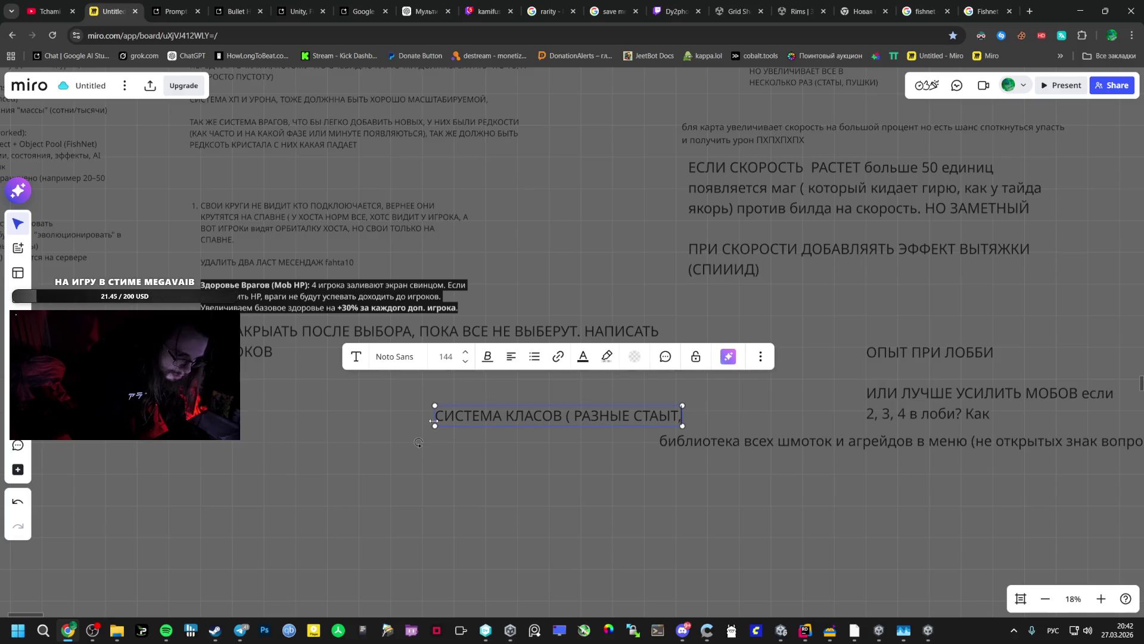
pyautogui.write('АТЫ,А')
pyautogui.press('BackSpace')
# Continue it with '1 СПОСОБНОСТЬ КАКАЯ ТО УНИКАЛЬНАЯ НА SHiFT', breaking the line after 'СТАТЫ,'
pyautogui.write('1')
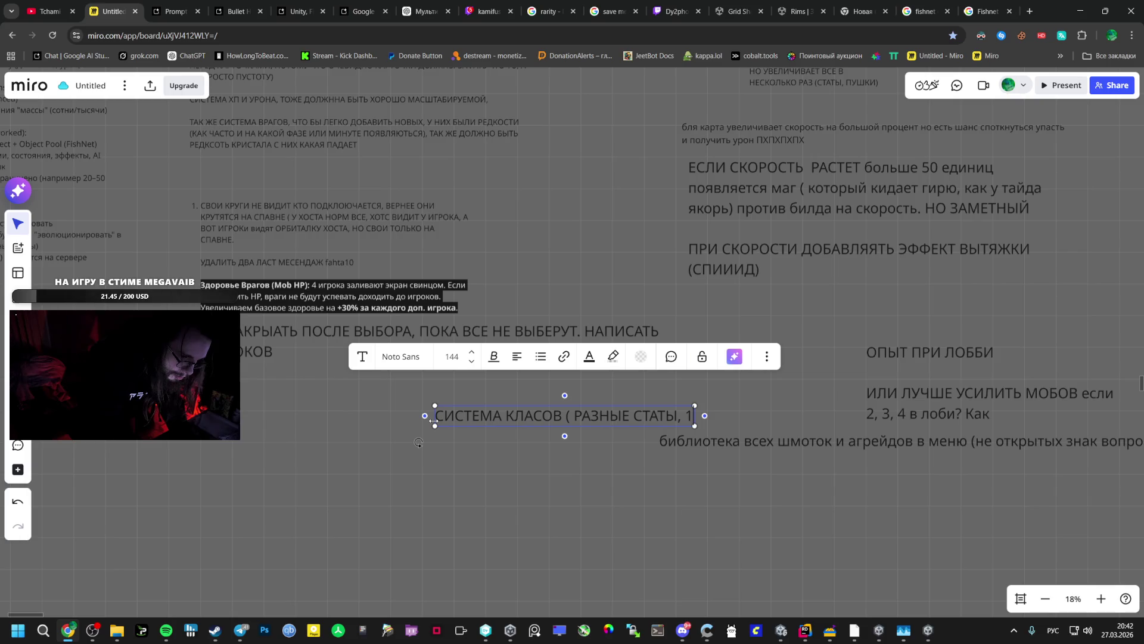
pyautogui.write(' СПОСОБНОС')
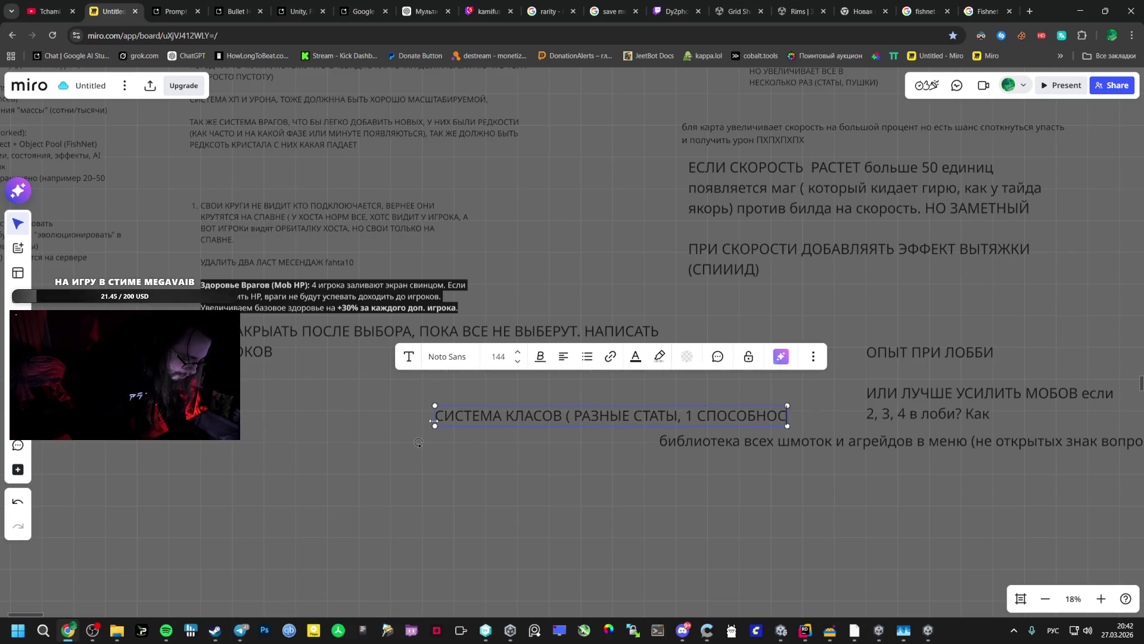
pyautogui.write('ТЬ КАКАЯ ТО УНИКАЛЬНАЯ')
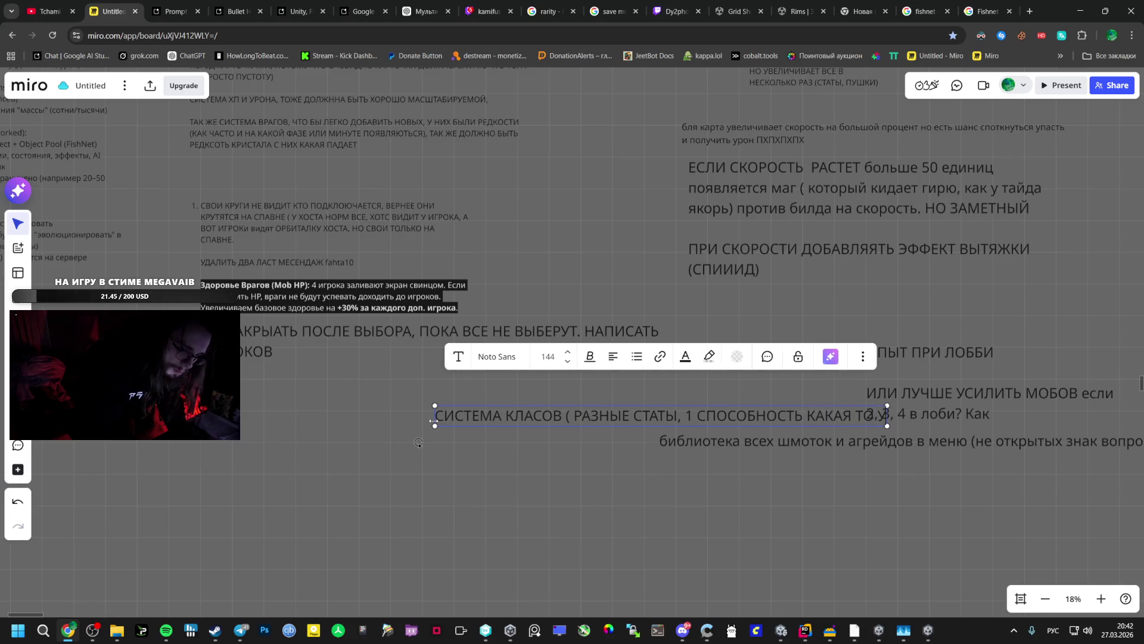
pyautogui.write(' НА')
pyautogui.hotkey('alt', 'shift')
pyautogui.write(' SH')
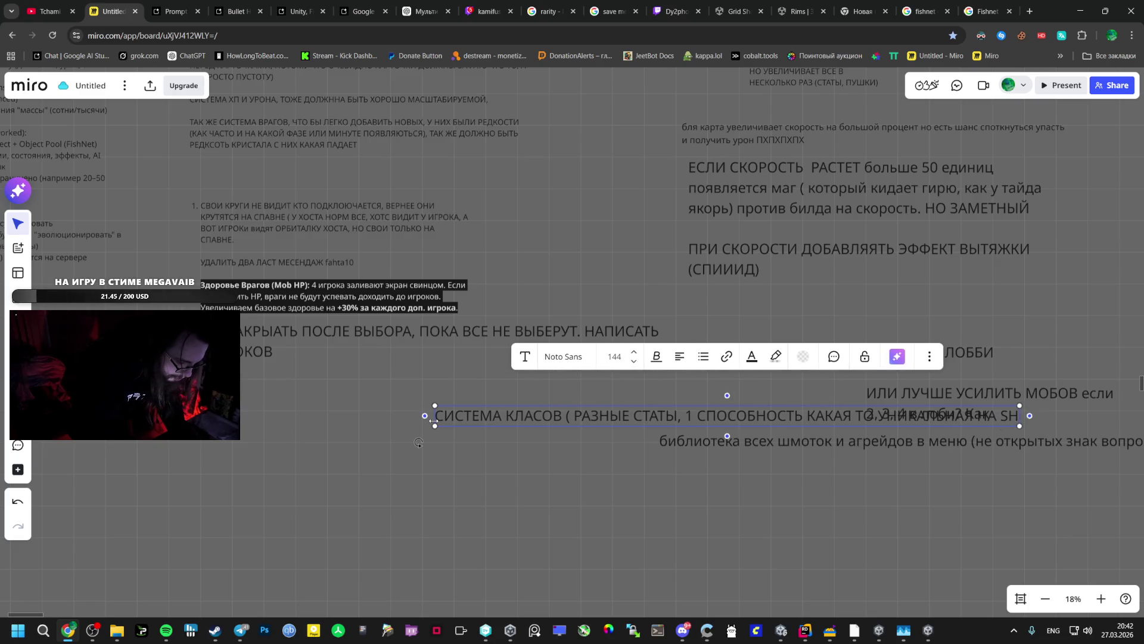
pyautogui.write('iFT')
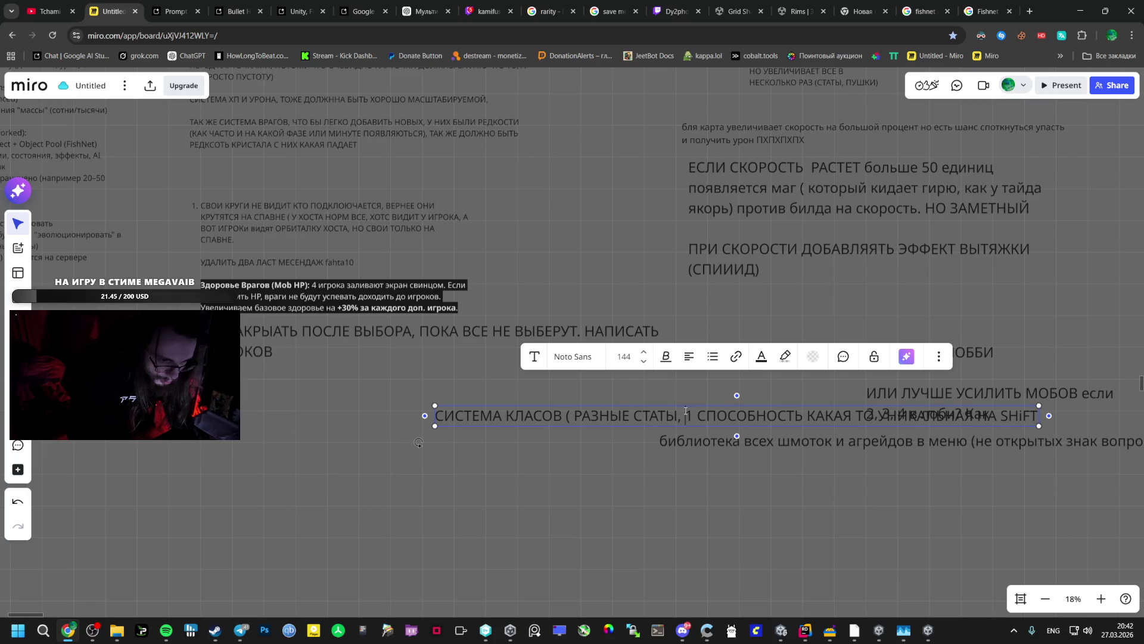
pyautogui.press('Return')
pyautogui.press('Return')
# Move the class-system note left and down and start editing its third line
pyautogui.click(505, 471)
pyautogui.moveTo(558, 429); pyautogui.dragTo(387, 457)
pyautogui.doubleClick(506, 464)
pyautogui.click(417, 483)
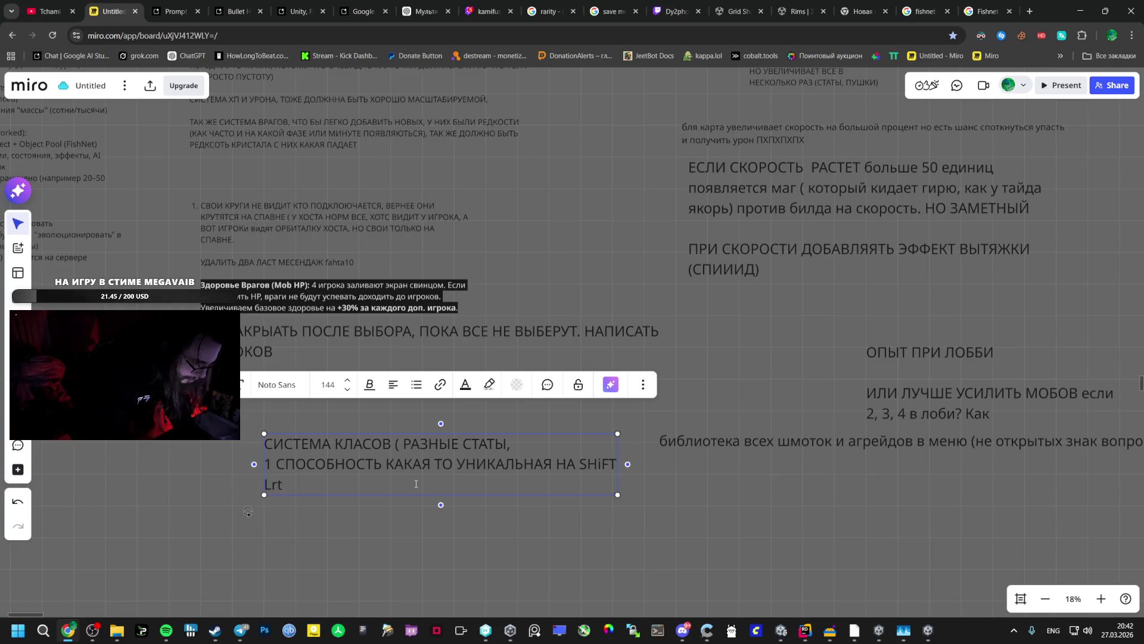
# Add a default dash class, a shield-throwing tank, and an invulnerable charging minotaur on its own line
pyautogui.write('Дефолтный')
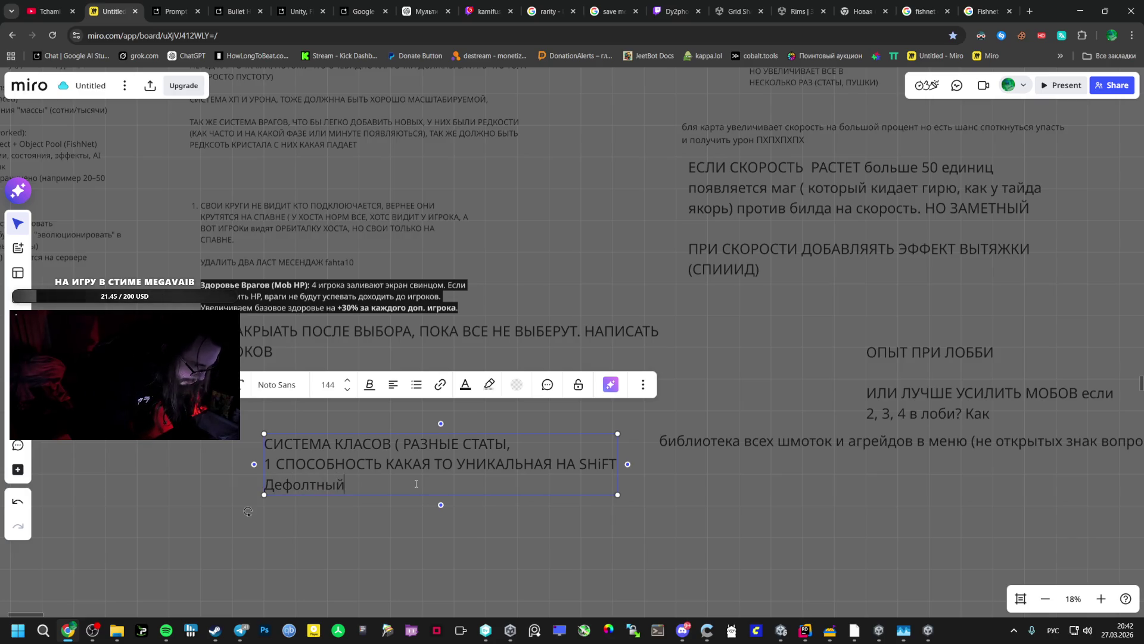
pyautogui.write('ешем,')
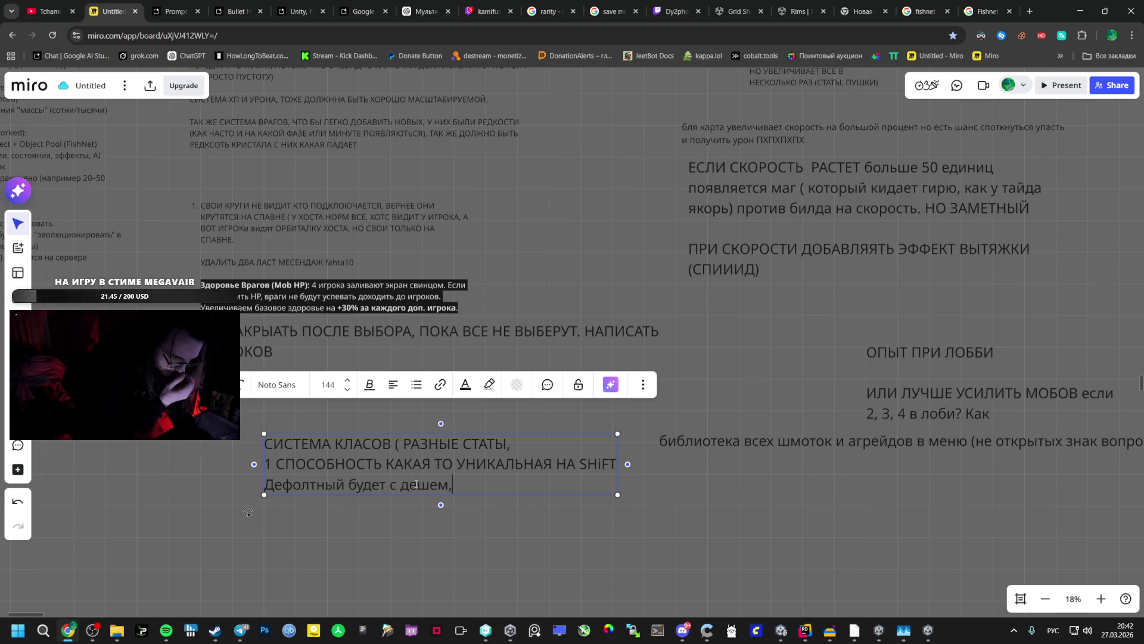
pyautogui.press('Return')
pyautogui.press('Return')
pyautogui.write('т')
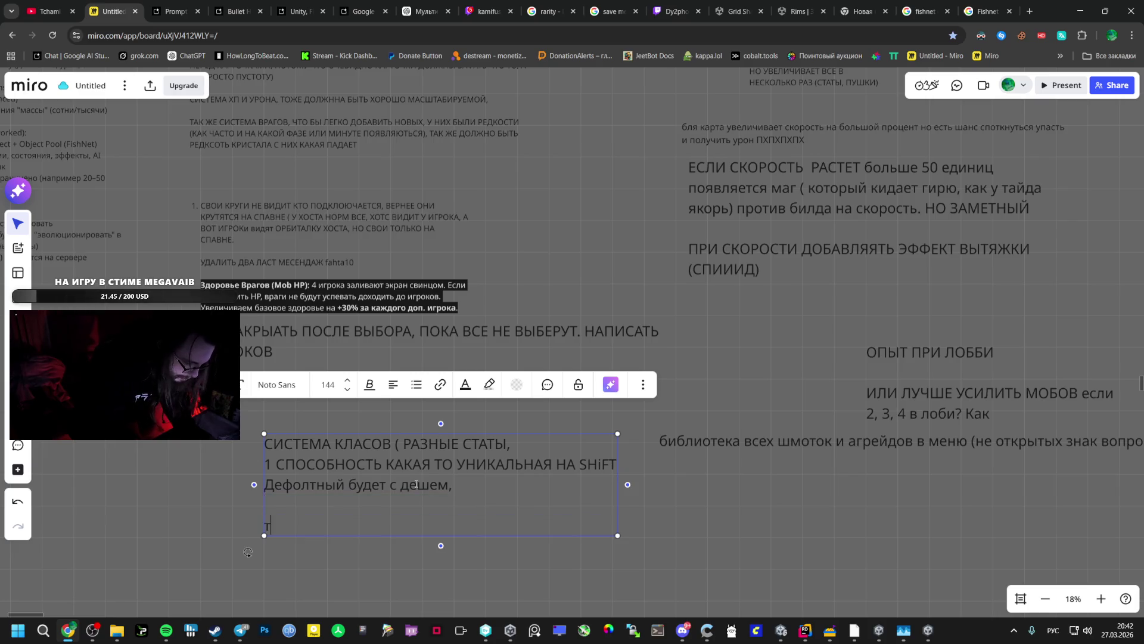
pyautogui.write('анк буд')
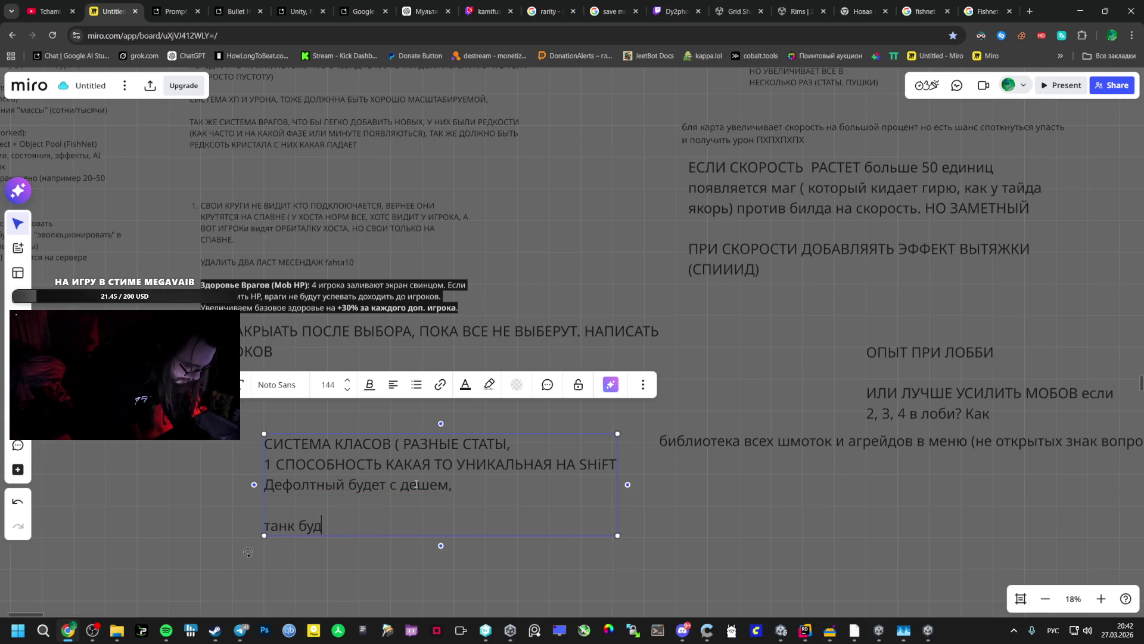
pyautogui.write('фер')
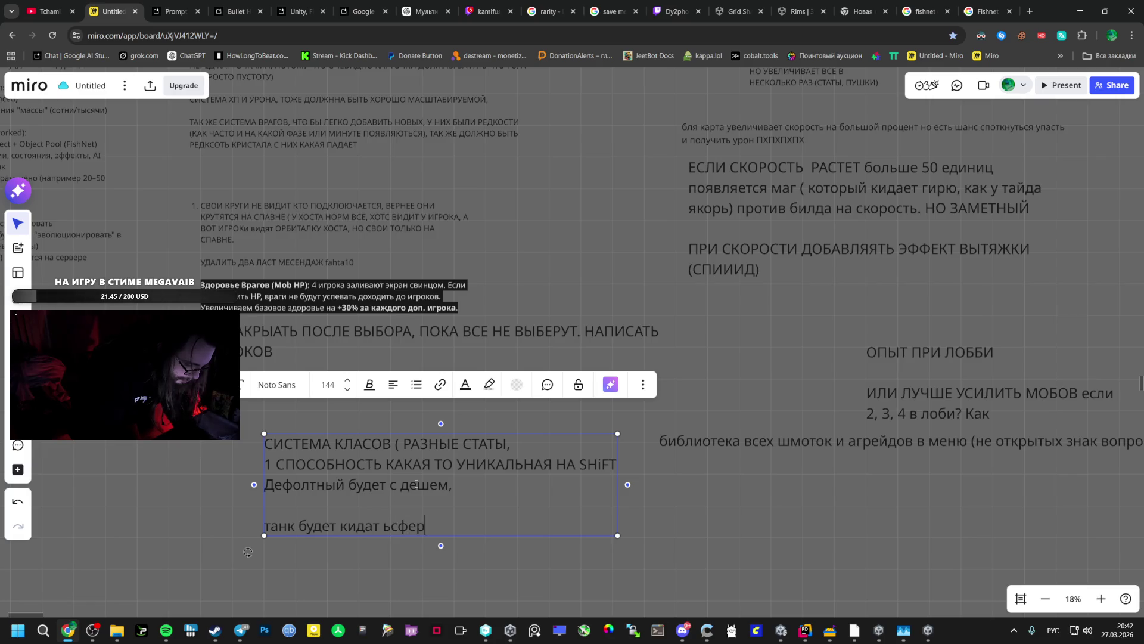
pyautogui.press('BackSpace')
pyautogui.press('BackSpace')
pyautogui.press('BackSpace')
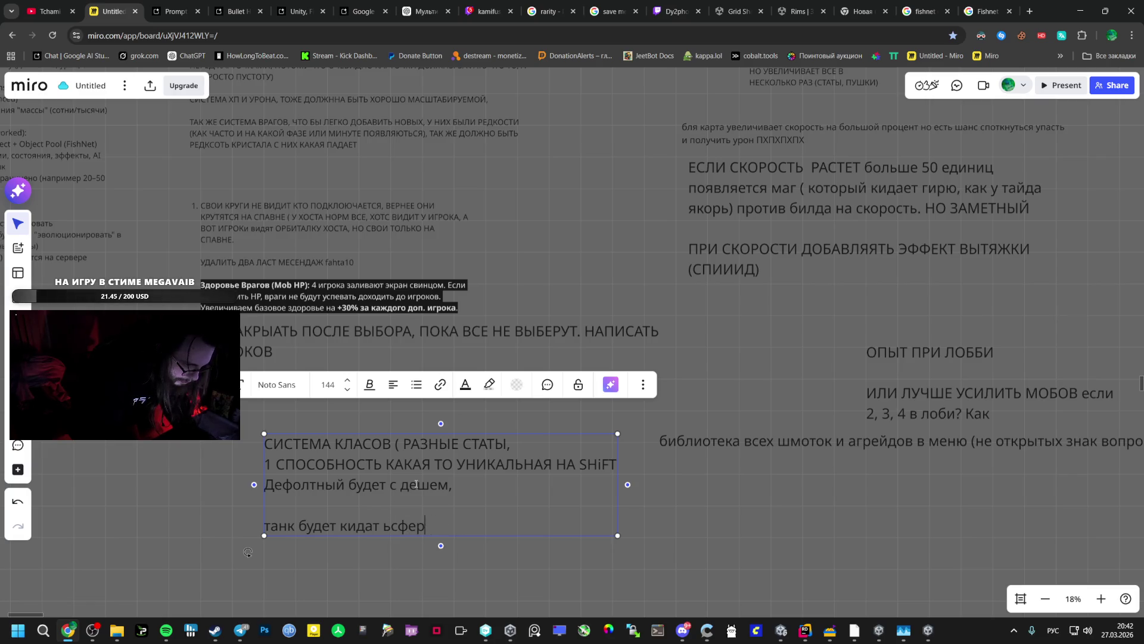
pyautogui.write('б')
pyautogui.press('BackSpace')
pyautogui.write('ь ')
pyautogui.write('т, ')
pyautogui.write('ми')
pyautogui.write('к ')
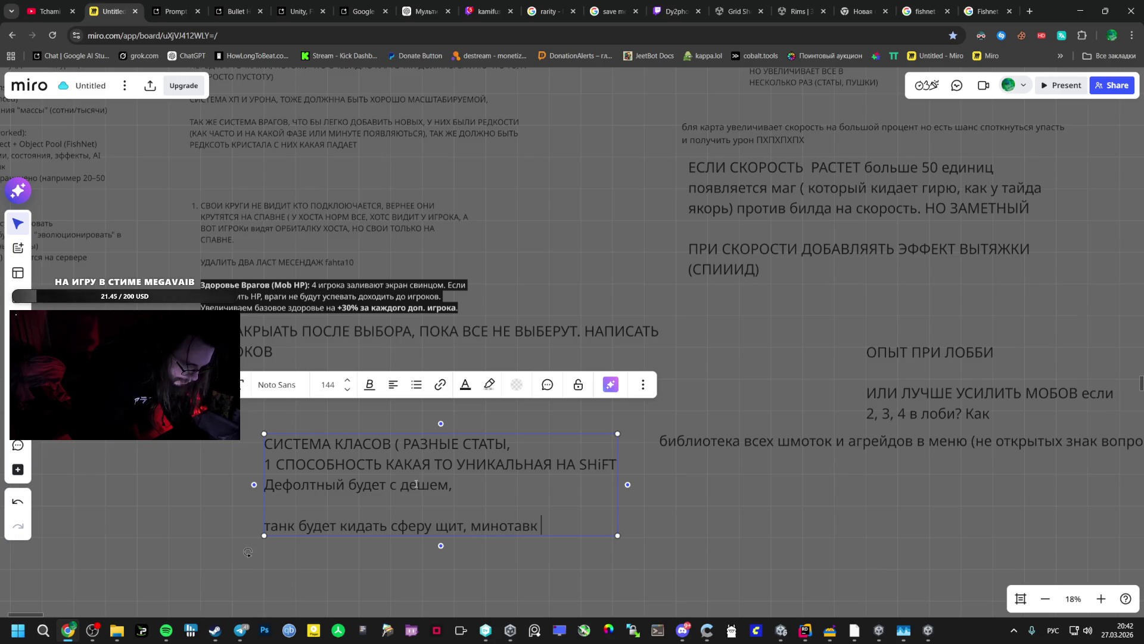
pyautogui.write('ил')
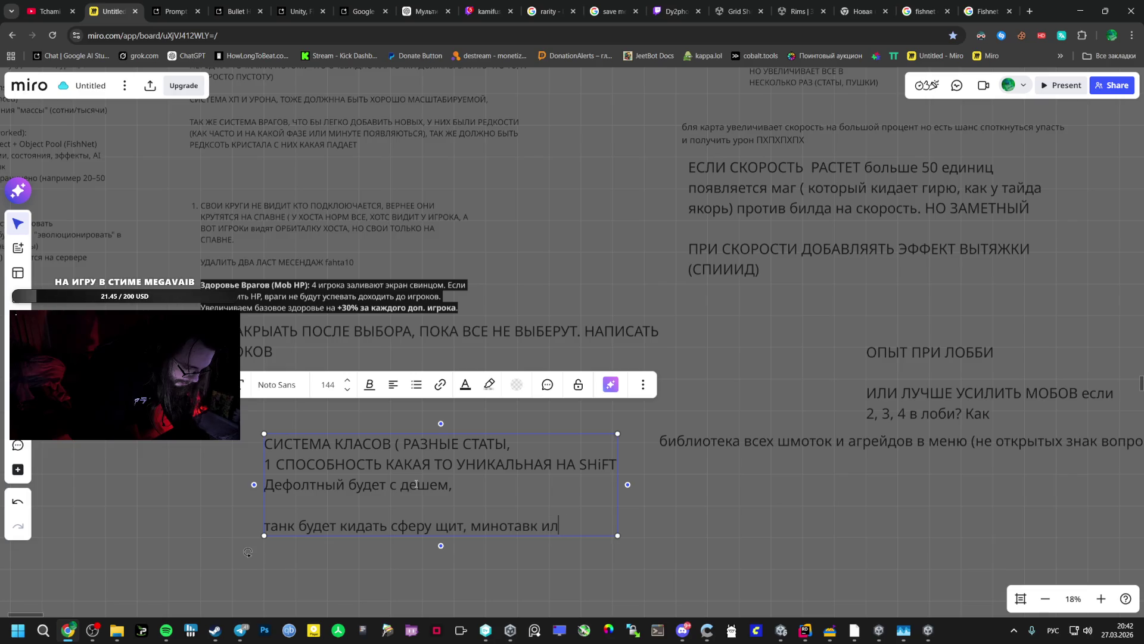
pyautogui.write('д через скорость мб')
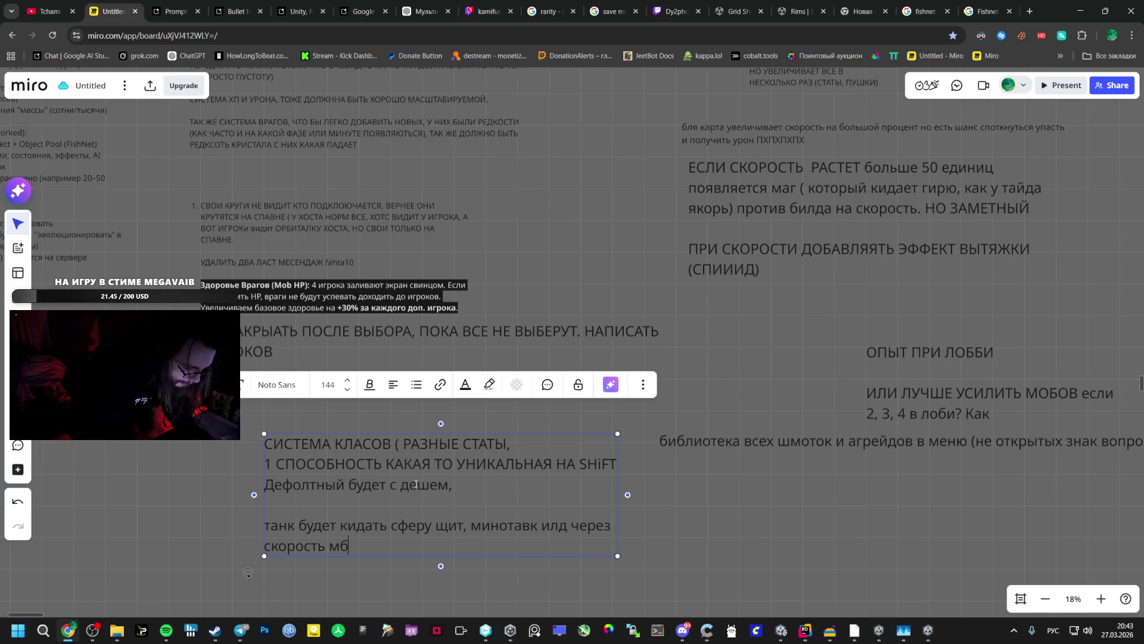
pyautogui.write('ь енеуязвимым и не конт')
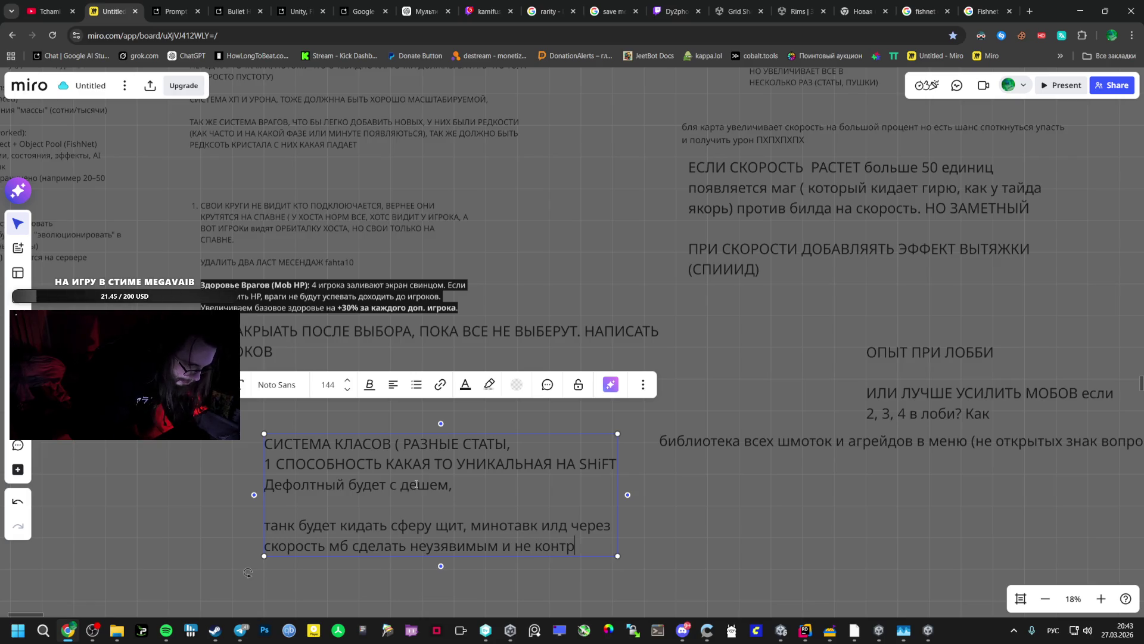
pyautogui.write('риуемым')
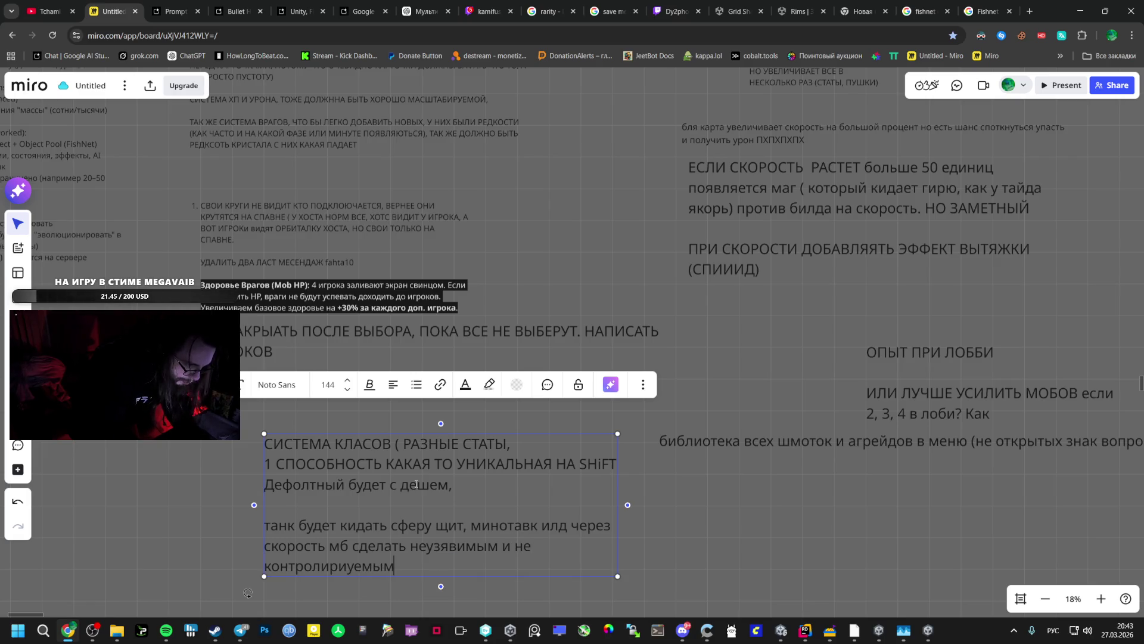
pyautogui.write(' во время пробеж')
pyautogui.write('иш')
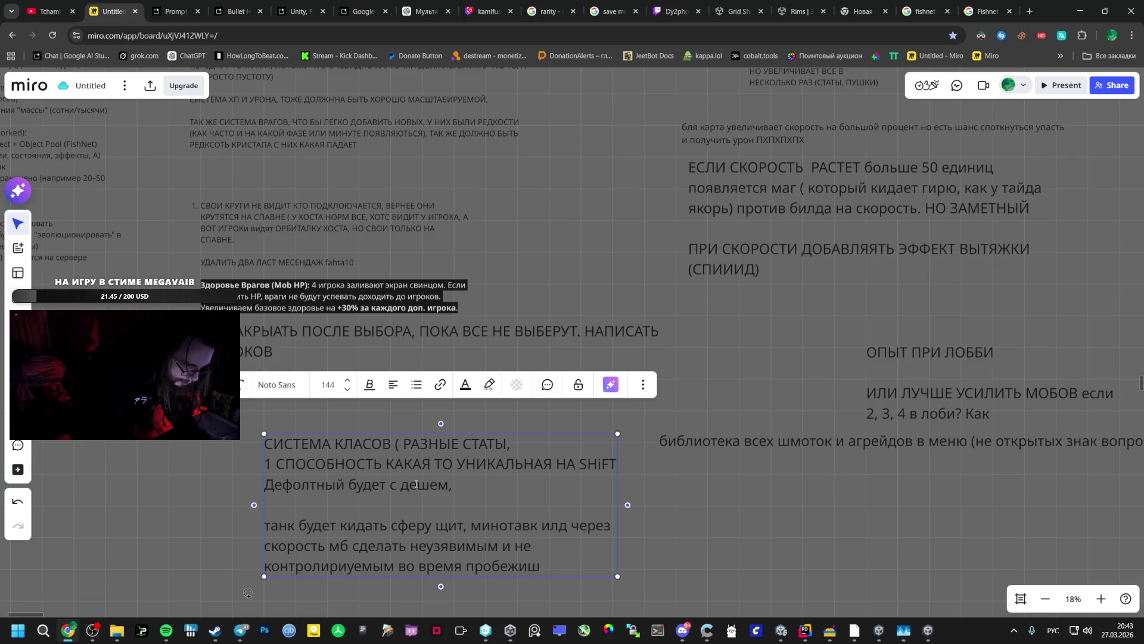
pyautogui.click(463, 526)
pyautogui.press('Return')
pyautogui.press('Return')
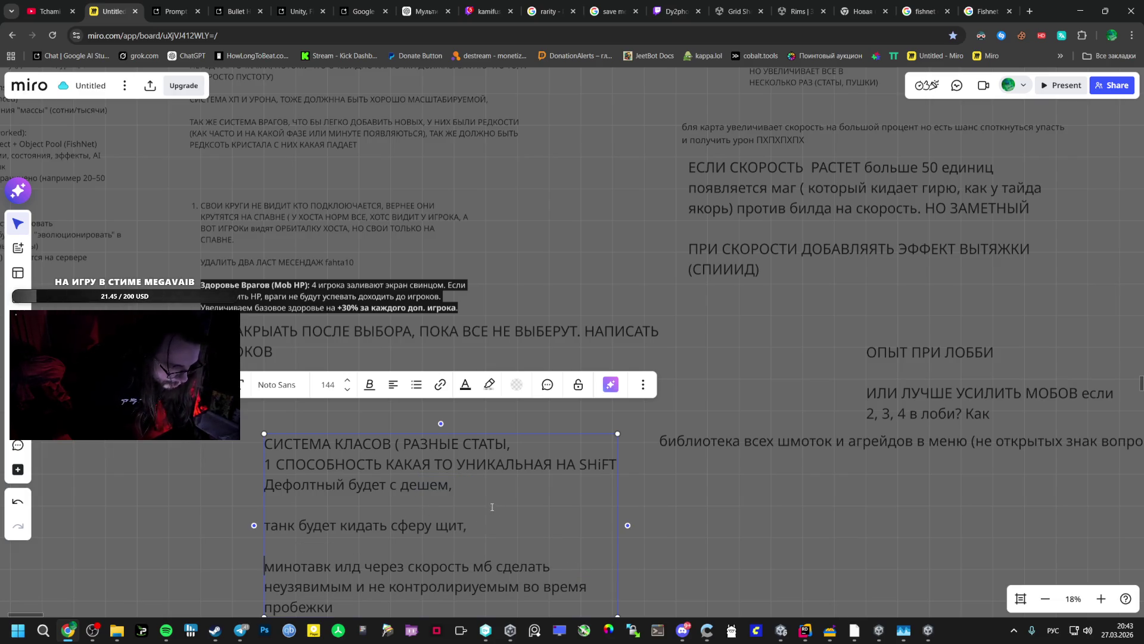
# Move the class-system note under the minotaur character note on the right
pyautogui.scroll(-5, 733, 507)
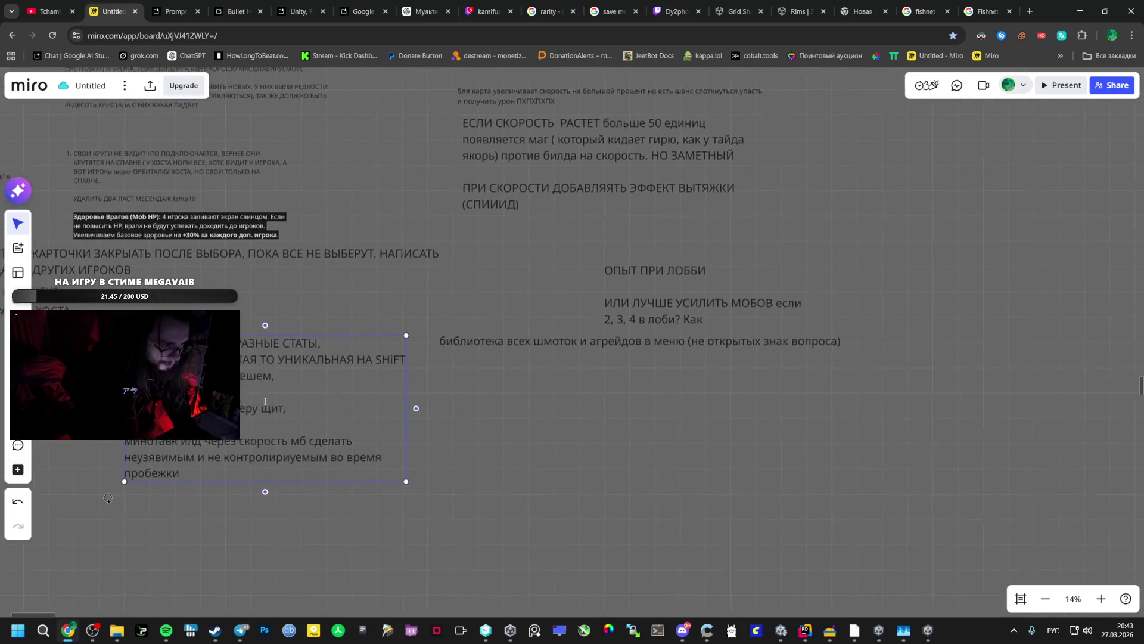
pyautogui.click(523, 507)
pyautogui.moveTo(287, 438)
pyautogui.mouseDown()
pyautogui.moveTo(291, 403)
pyautogui.moveTo(925, 453)
pyautogui.moveTo(822, 460)
pyautogui.moveTo(740, 424)
pyautogui.moveTo(837, 425)
pyautogui.mouseUp()
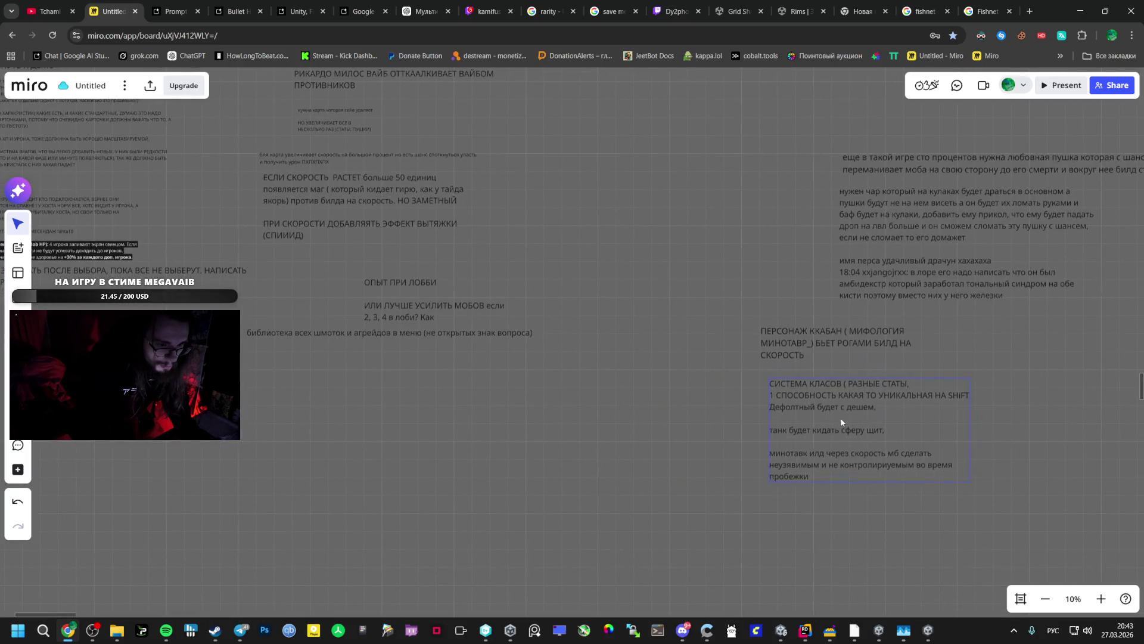
# Reposition the ОПЫТ ПРИ ЛОББИ and item-library notes and realign the two right-hand notes
pyautogui.click(435, 317)
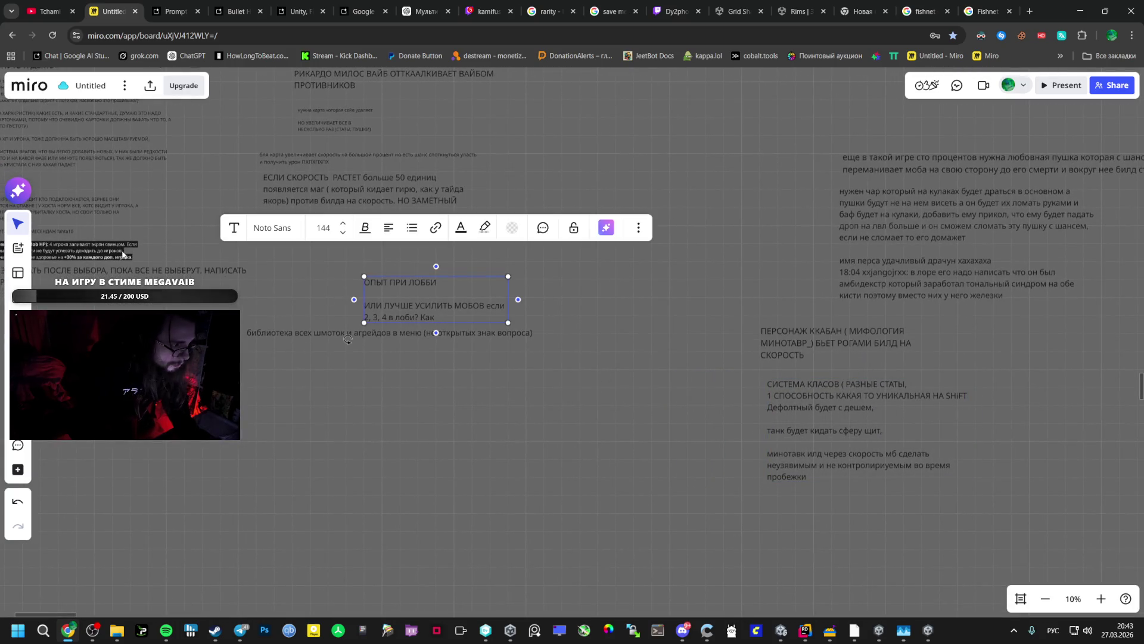
pyautogui.click(90, 256)
pyautogui.click(398, 292)
pyautogui.moveTo(398, 292)
pyautogui.mouseDown()
pyautogui.moveTo(360, 402)
pyautogui.moveTo(347, 378)
pyautogui.mouseUp()
pyautogui.moveTo(357, 334); pyautogui.dragTo(398, 337)
pyautogui.moveTo(793, 368); pyautogui.dragTo(799, 378)
pyautogui.moveTo(996, 325); pyautogui.dragTo(837, 467)
pyautogui.moveTo(853, 364); pyautogui.dragTo(927, 389)
pyautogui.click(811, 372)
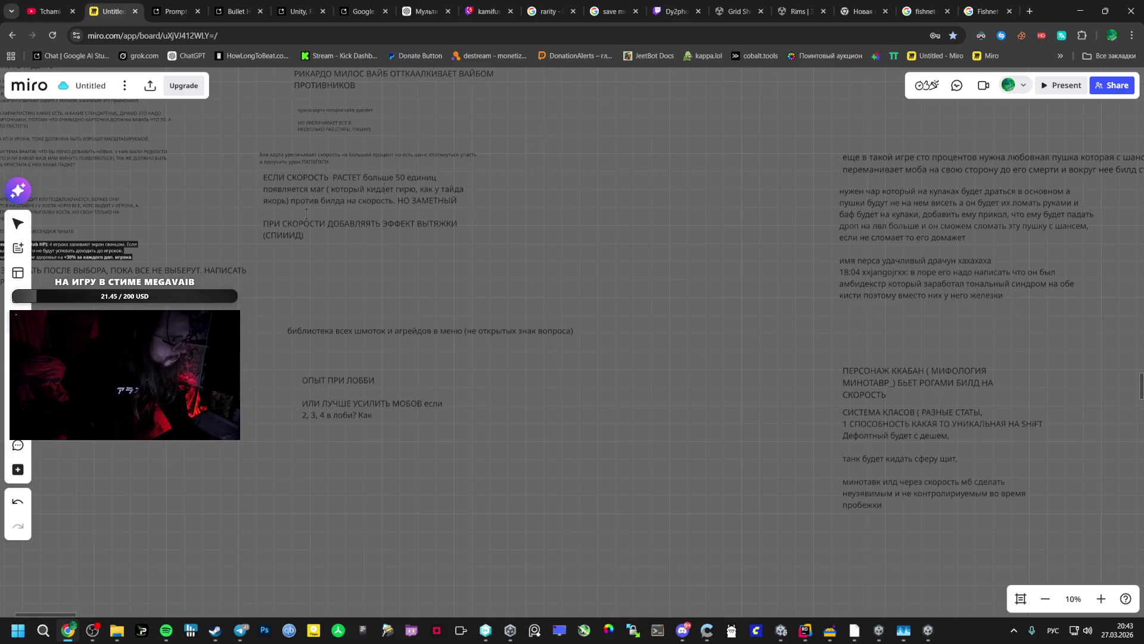
pyautogui.doubleClick(812, 115)
# Type a КЛАСЫ heading, enlarge its font, and move it left
pyautogui.write('КЛАСЫ')
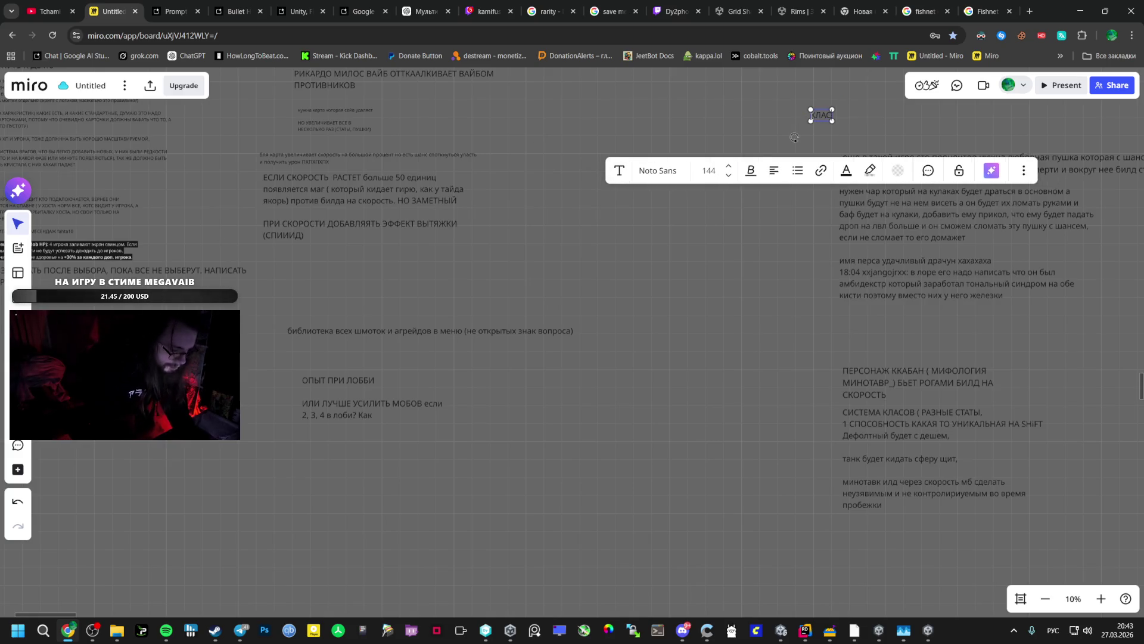
pyautogui.click(732, 166)
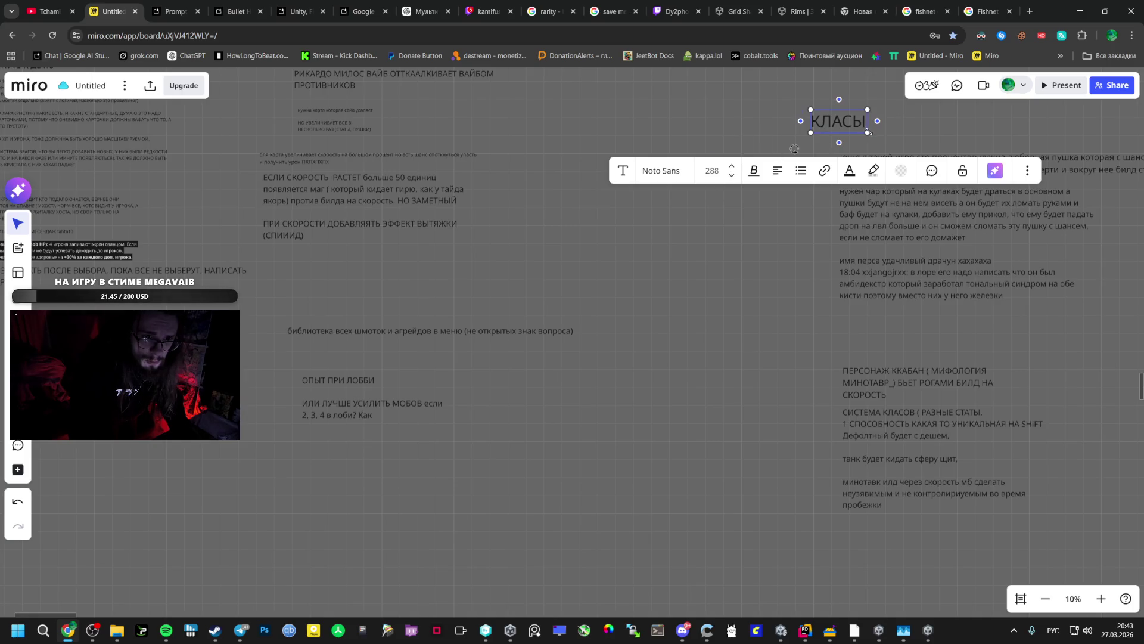
pyautogui.moveTo(867, 132); pyautogui.dragTo(928, 150)
pyautogui.click(836, 115)
pyautogui.click(837, 130)
pyautogui.moveTo(837, 130); pyautogui.dragTo(730, 143)
pyautogui.moveTo(503, 233); pyautogui.dragTo(747, 314)
pyautogui.scroll(-1, 746, 314)
pyautogui.scroll(3, 787, 385)
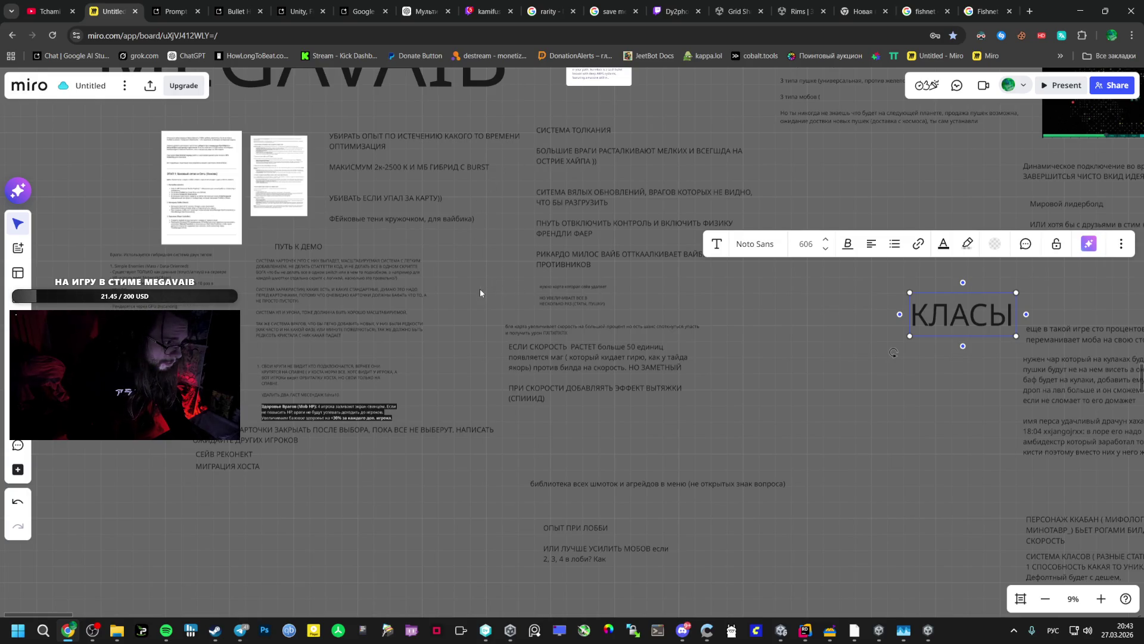
pyautogui.click(893, 352)
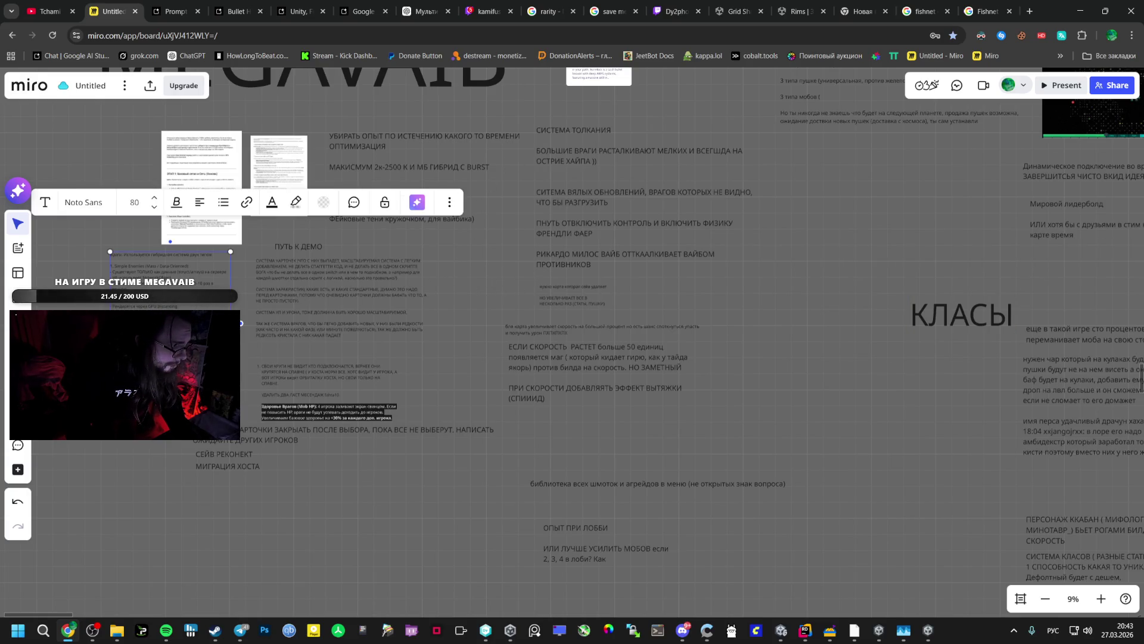
# Move a note block left, head it 'мобы будеущее', and start a 'ФИКСЫ И ПЛАНЫ' label
pyautogui.moveTo(733, 326)
pyautogui.mouseDown()
pyautogui.moveTo(280, 353)
pyautogui.moveTo(238, 334)
pyautogui.moveTo(293, 228)
pyautogui.moveTo(173, 261)
pyautogui.mouseUp()
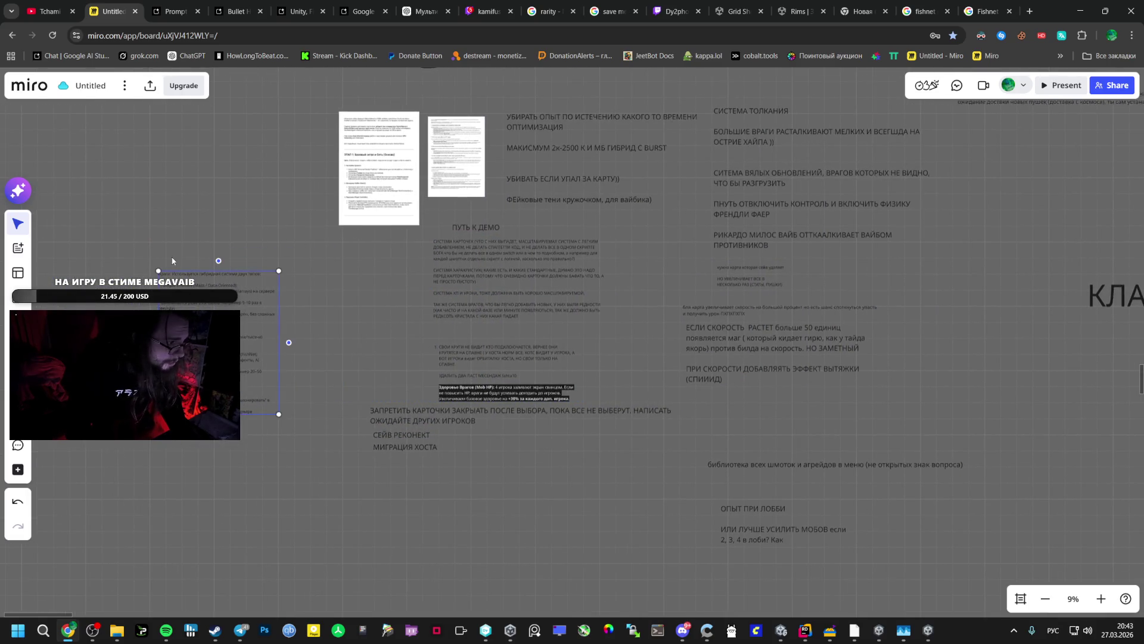
pyautogui.doubleClick(164, 222)
pyautogui.write('грейды')
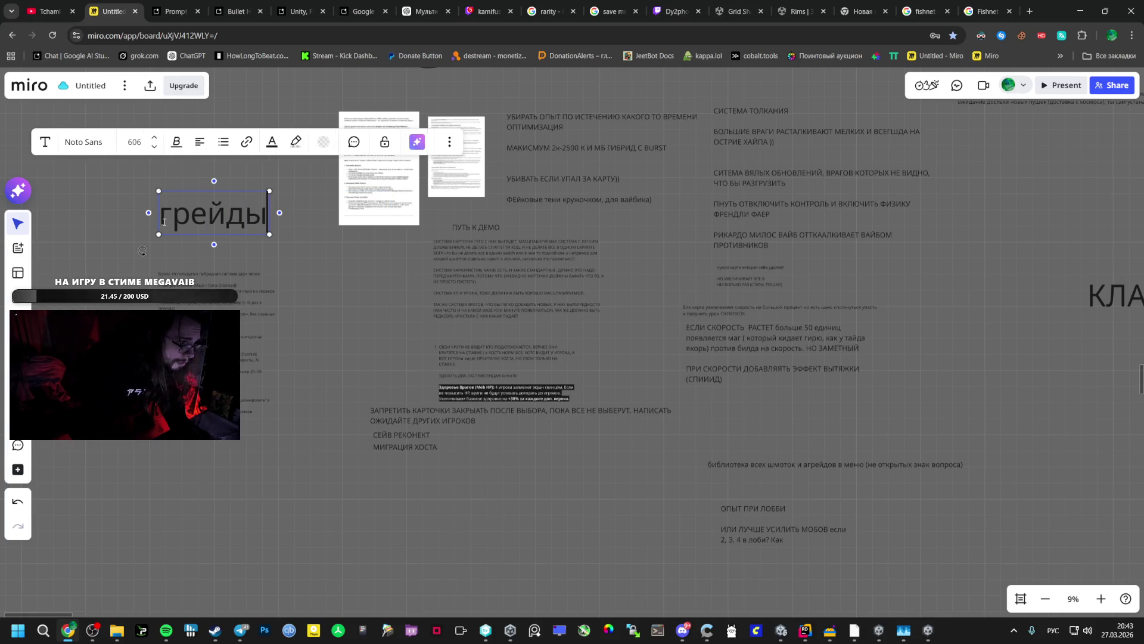
pyautogui.hotkey('ctrl', 'a')
pyautogui.write('мобы будеущее')
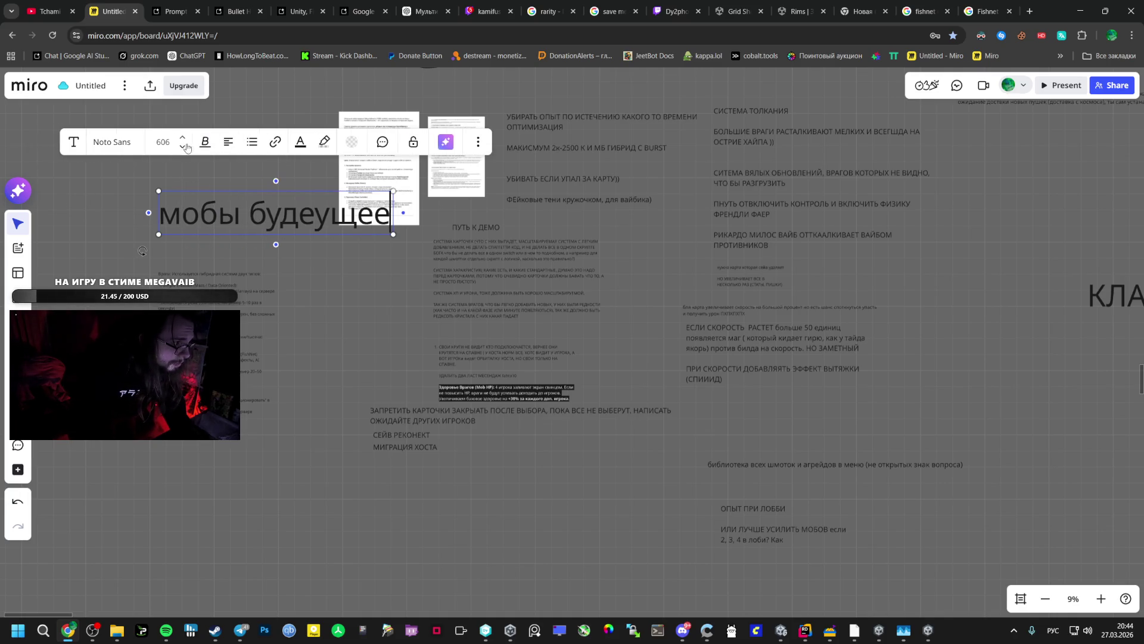
pyautogui.click(179, 148)
pyautogui.click(194, 223)
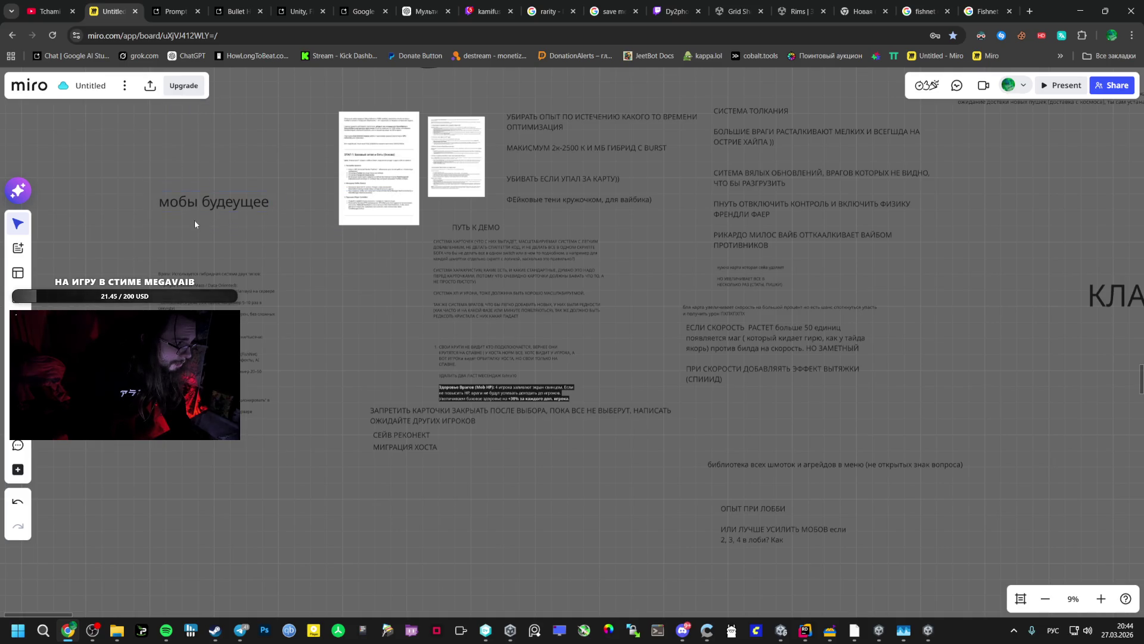
pyautogui.doubleClick(386, 304)
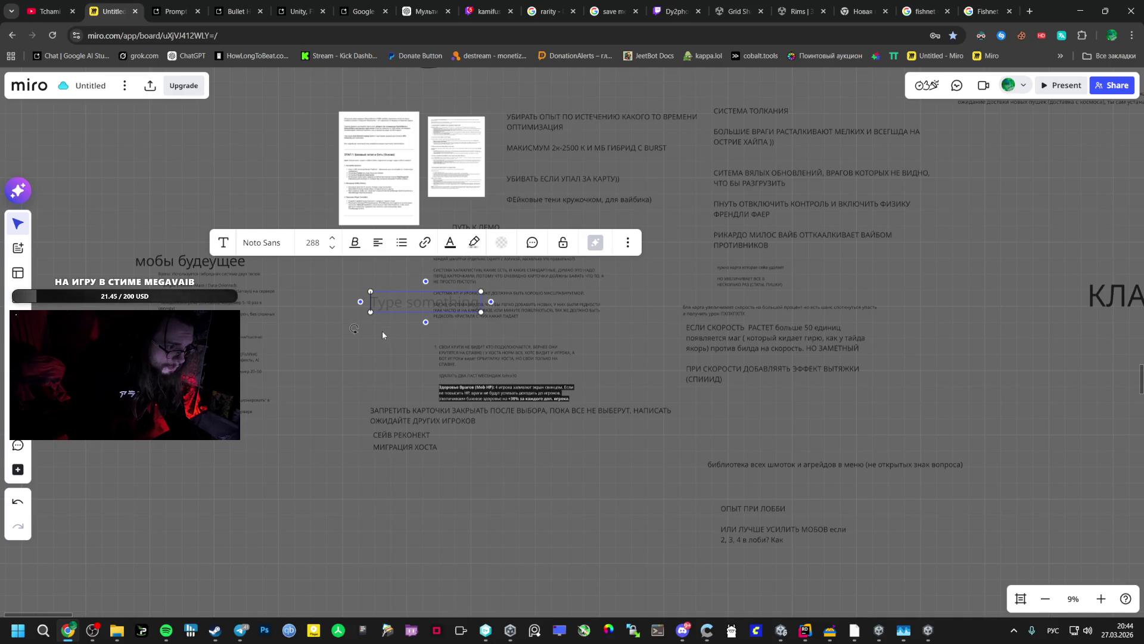
pyautogui.write('Ф')
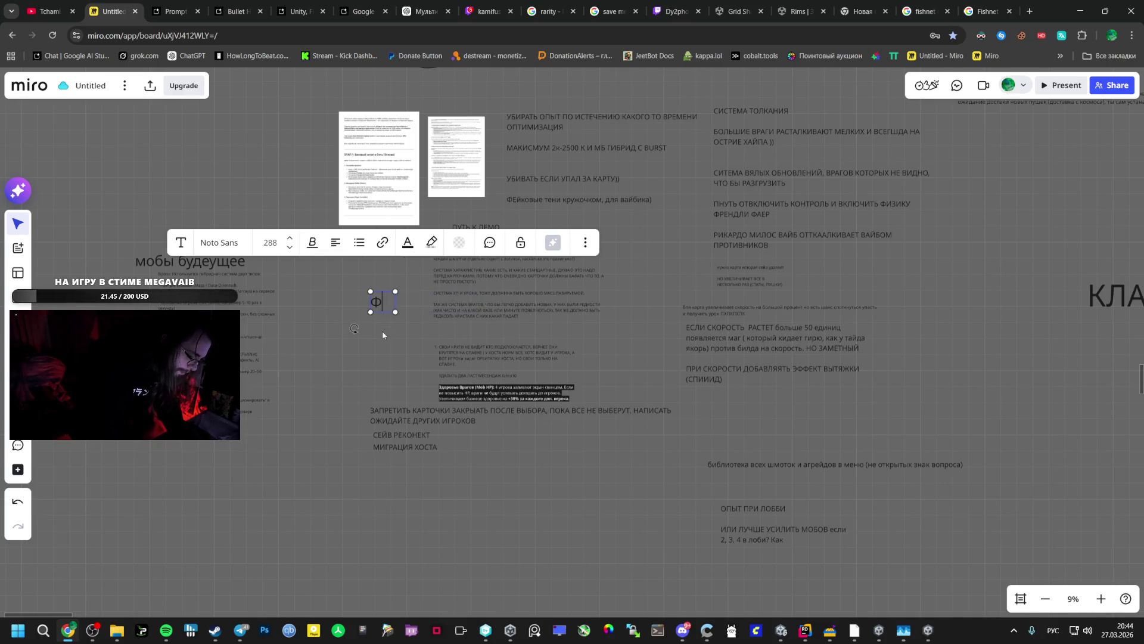
pyautogui.write('ИКСЫ И ПЛАНЫ')
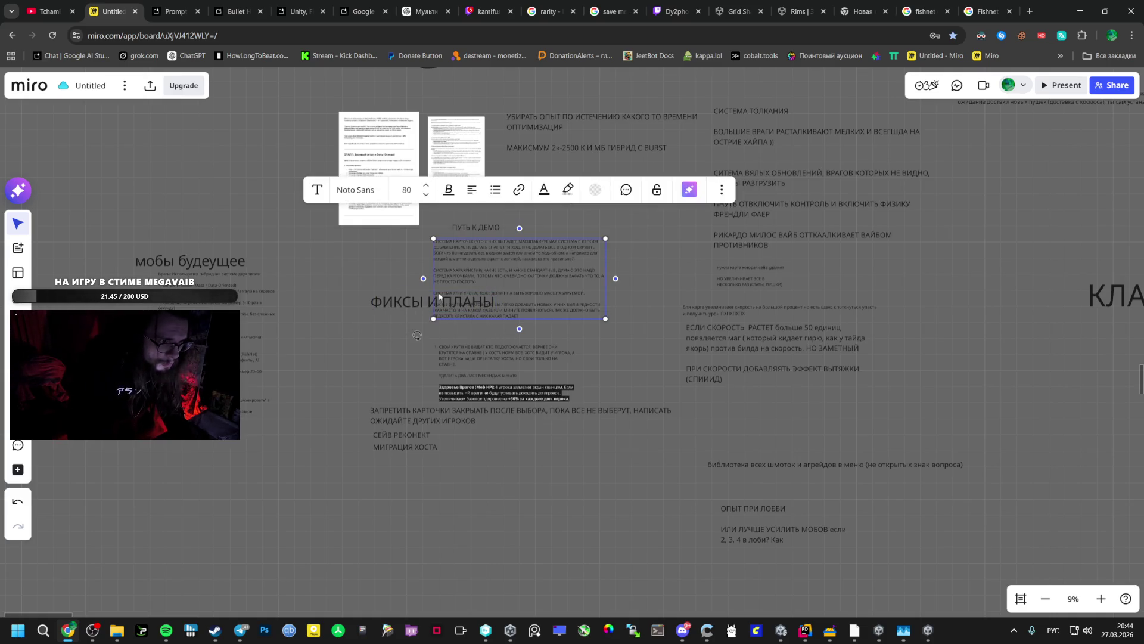
# Place the ФИКСЫ И ПЛАНЫ heading and gather two note blocks beside it
pyautogui.moveTo(396, 308)
pyautogui.mouseDown()
pyautogui.moveTo(366, 250)
pyautogui.moveTo(387, 232)
pyautogui.moveTo(374, 248)
pyautogui.moveTo(331, 259)
pyautogui.mouseUp()
pyautogui.moveTo(647, 280); pyautogui.dragTo(427, 508)
pyautogui.moveTo(413, 438); pyautogui.dragTo(366, 531)
pyautogui.moveTo(618, 99)
pyautogui.mouseDown()
pyautogui.moveTo(543, 183)
pyautogui.moveTo(546, 222)
pyautogui.mouseUp()
pyautogui.moveTo(559, 133); pyautogui.dragTo(498, 257)
# Move ПУТЬ К ДЕМО above the notes and put СЕЙВ РЕКОНЕКТ below МИГРАЦИЯ ХОСТА
pyautogui.moveTo(594, 222)
pyautogui.mouseDown()
pyautogui.moveTo(519, 305)
pyautogui.moveTo(384, 555)
pyautogui.mouseUp()
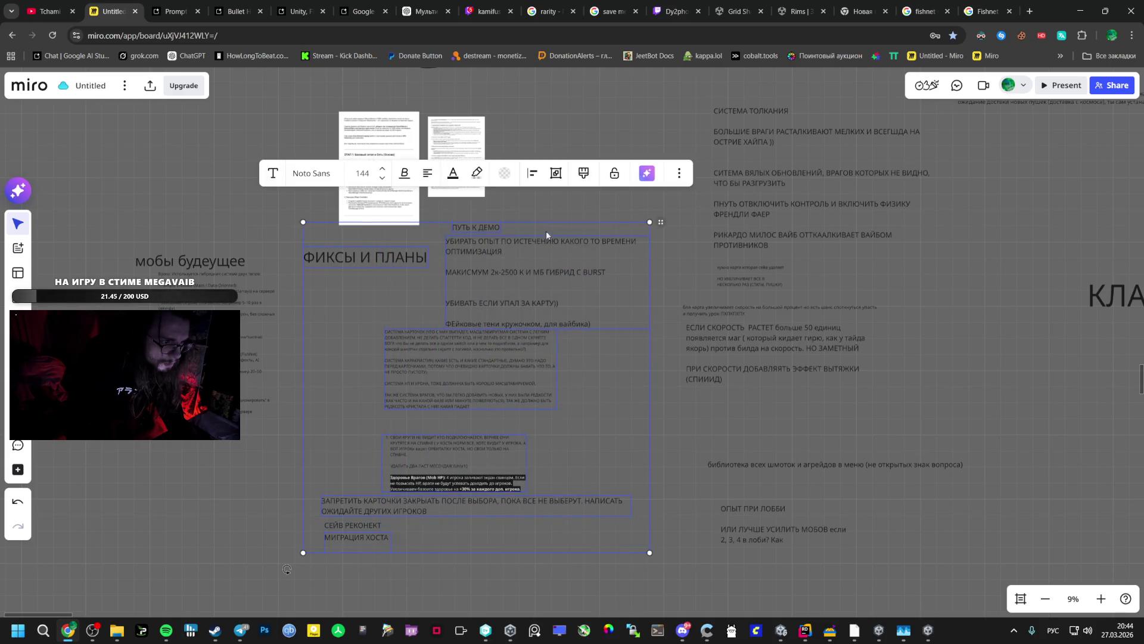
pyautogui.click(470, 229)
pyautogui.moveTo(471, 229); pyautogui.dragTo(474, 108)
pyautogui.moveTo(470, 470); pyautogui.dragTo(383, 592)
pyautogui.moveTo(365, 443); pyautogui.dragTo(371, 503)
pyautogui.click(267, 496)
pyautogui.moveTo(330, 538)
pyautogui.mouseDown()
pyautogui.moveTo(342, 539)
pyautogui.moveTo(343, 560)
pyautogui.mouseUp()
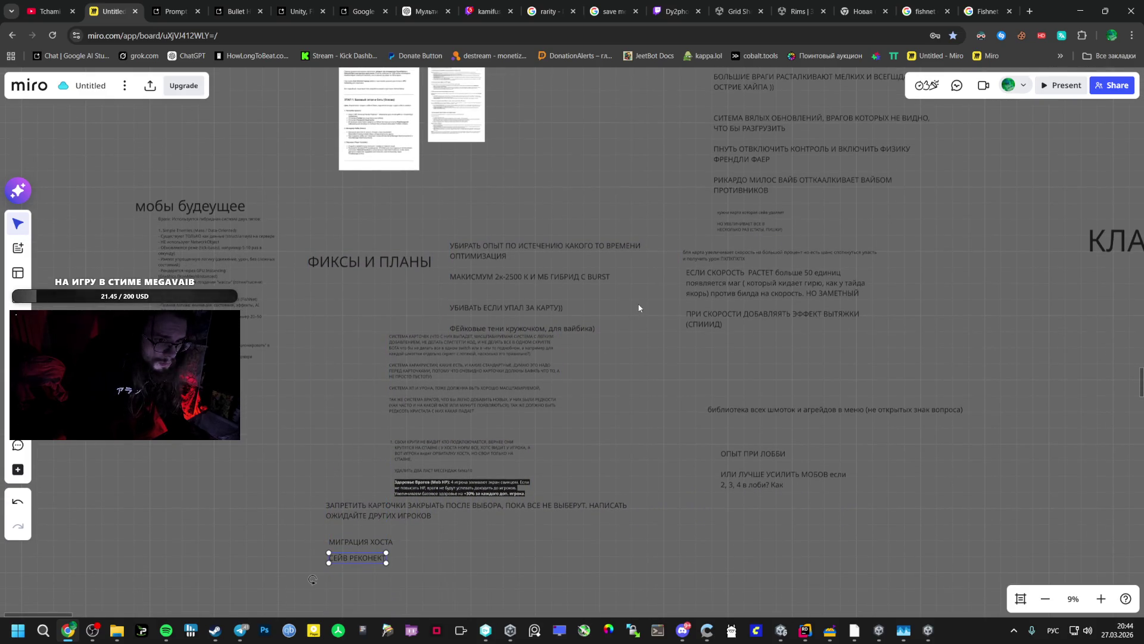
# Narrow the СИСТЕМА ТОЛКАНИЯ note block and shift it left
pyautogui.scroll(3, 667, 233)
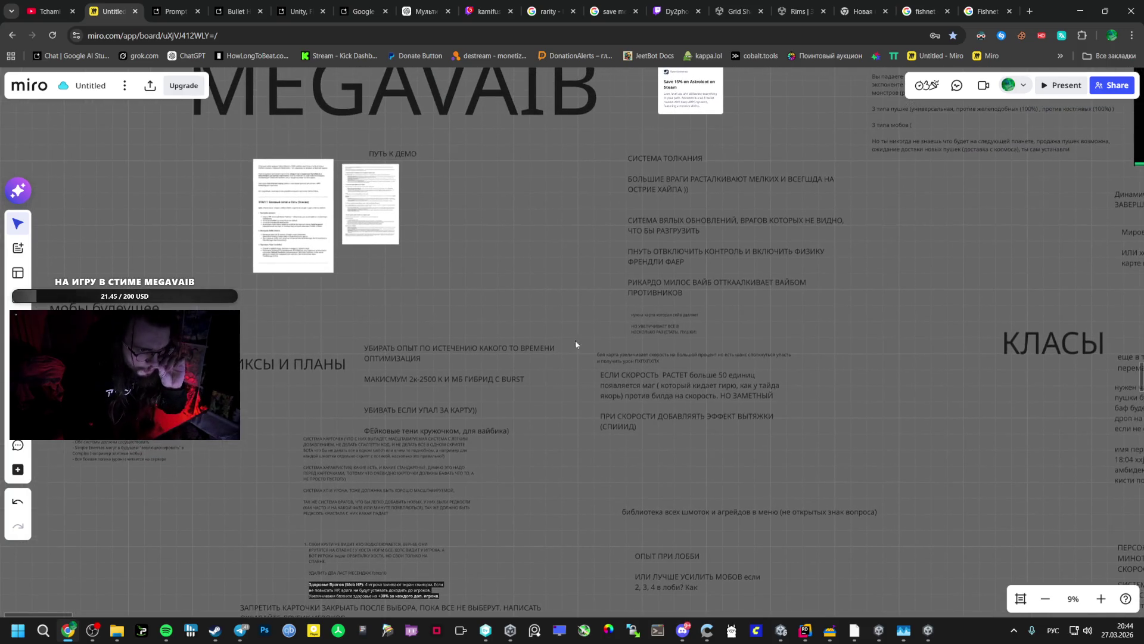
pyautogui.click(681, 242)
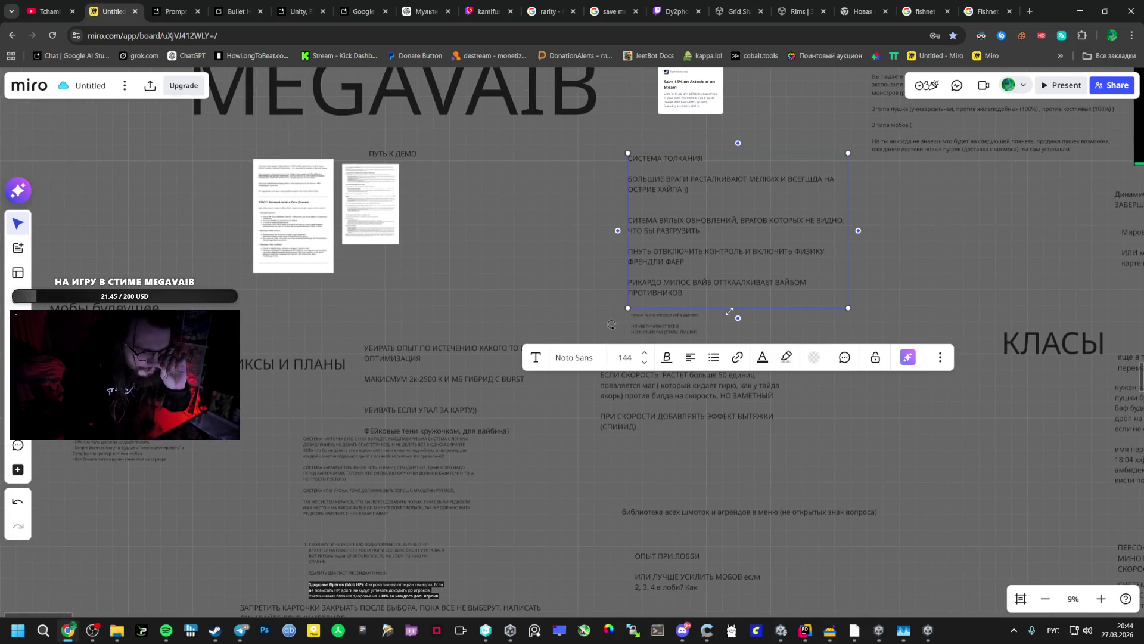
pyautogui.moveTo(729, 311); pyautogui.dragTo(721, 282)
pyautogui.moveTo(706, 241)
pyautogui.mouseDown()
pyautogui.moveTo(617, 237)
pyautogui.moveTo(621, 249)
pyautogui.mouseUp()
# Add a 'Прикольные фишки' heading and move the СИСТЕМА ТОЛКАНИЯ block beneath it
pyautogui.press('Escape')
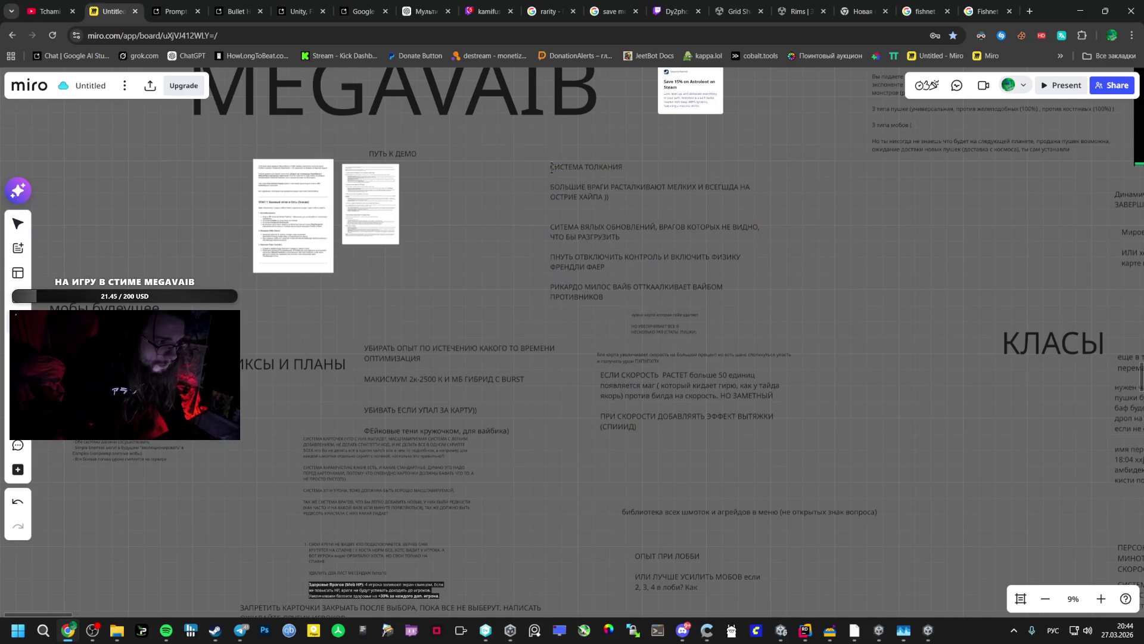
pyautogui.doubleClick(515, 153)
pyautogui.write('Приколь')
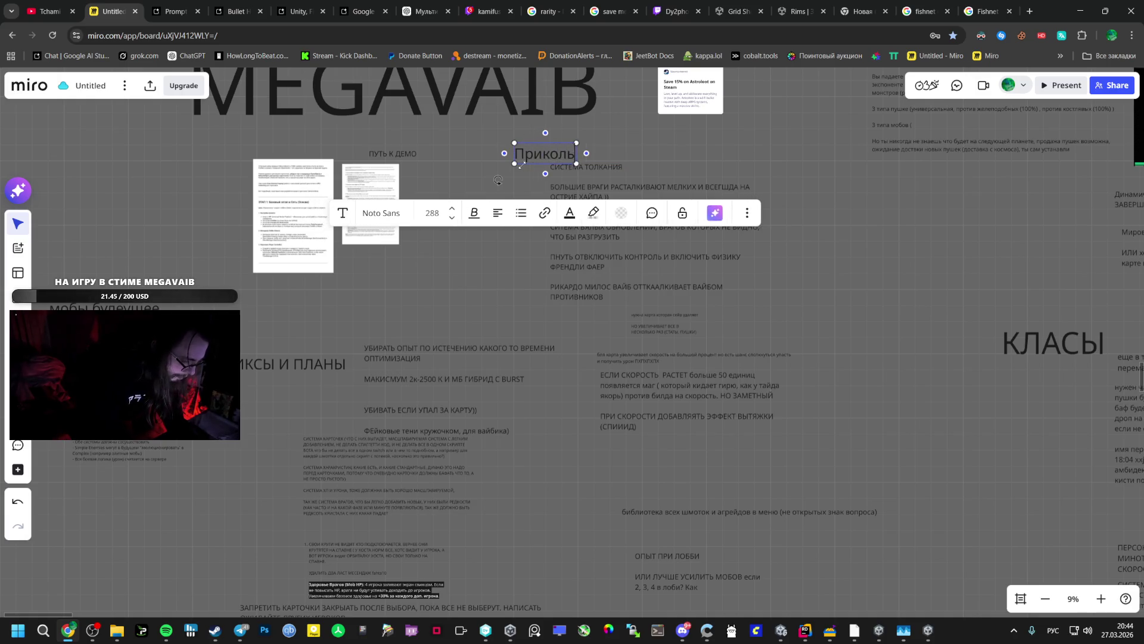
pyautogui.write('ные фишки')
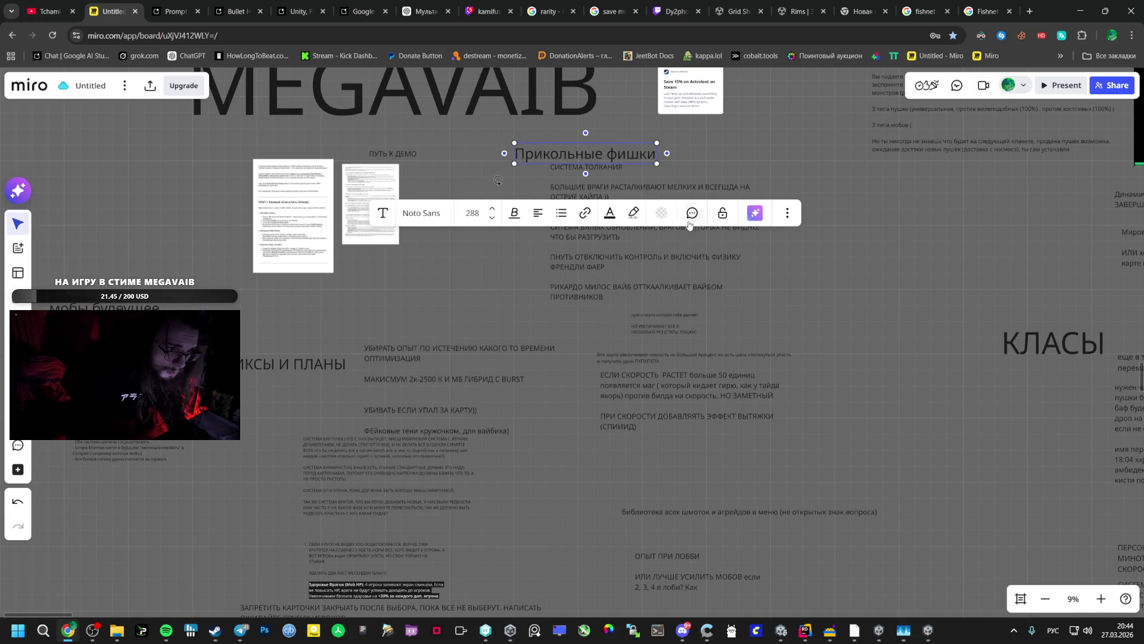
pyautogui.click(674, 226)
pyautogui.moveTo(674, 227); pyautogui.dragTo(739, 230)
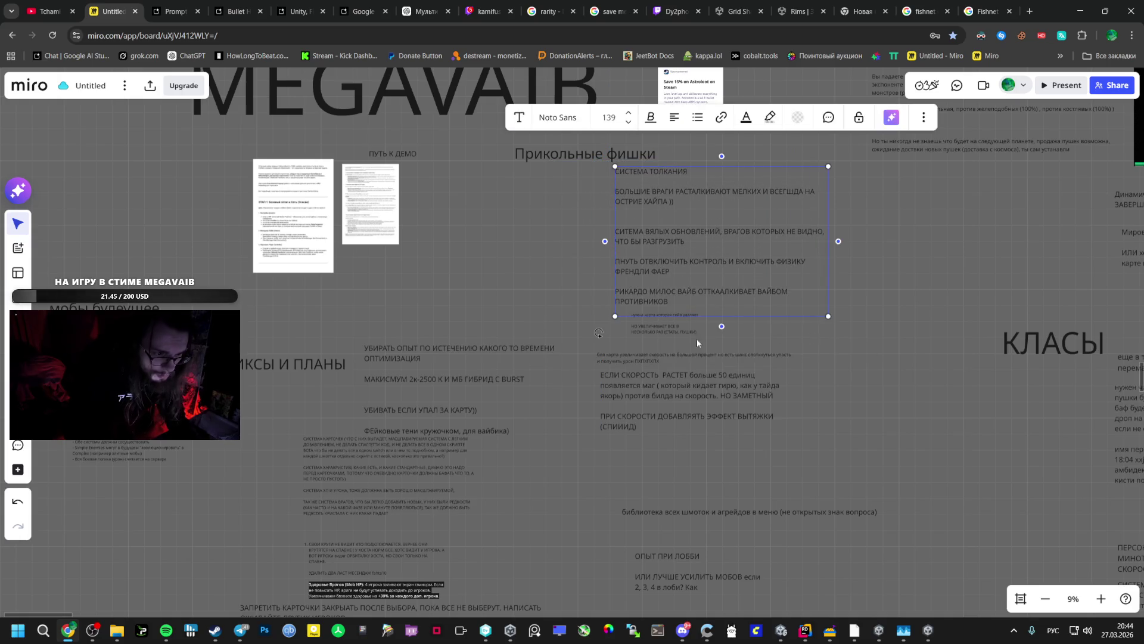
# Place the small note under the Прикольные фишки heading
pyautogui.click(671, 329)
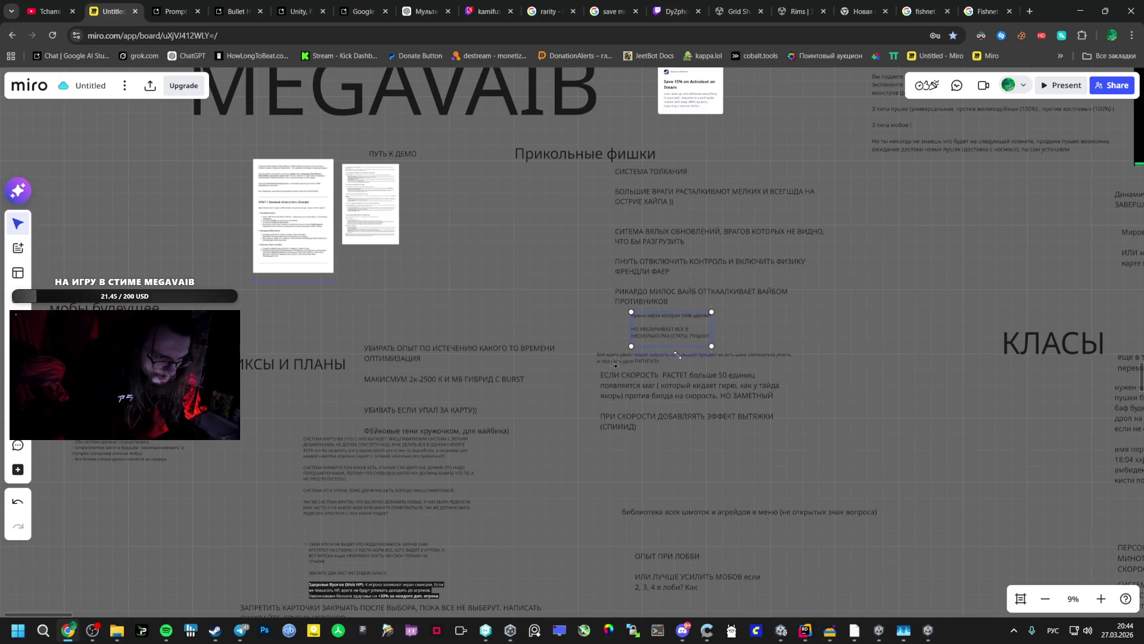
pyautogui.moveTo(682, 334)
pyautogui.mouseDown()
pyautogui.moveTo(560, 255)
pyautogui.moveTo(547, 218)
pyautogui.mouseUp()
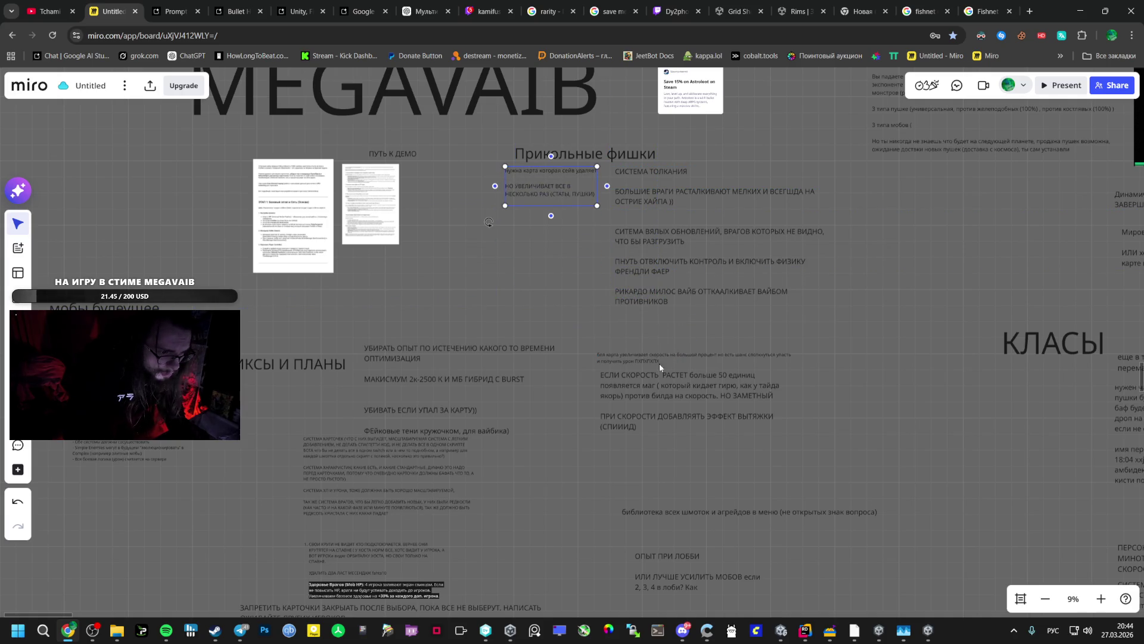
pyautogui.click(702, 369)
pyautogui.moveTo(661, 411)
pyautogui.mouseDown()
pyautogui.moveTo(496, 273)
pyautogui.moveTo(737, 342)
pyautogui.moveTo(727, 371)
pyautogui.mouseUp()
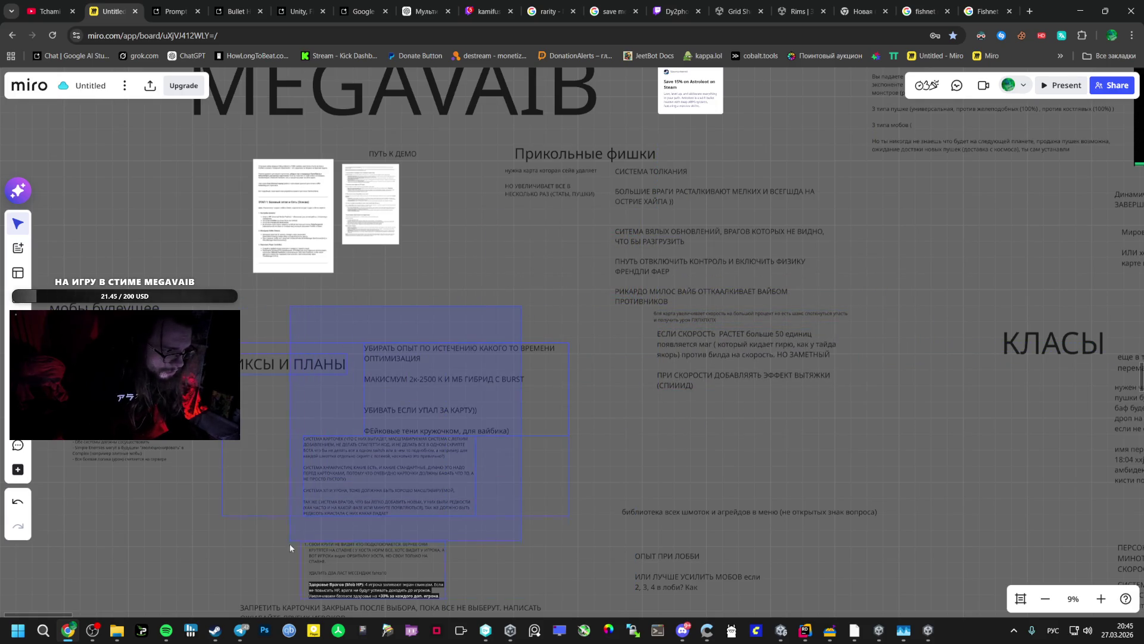
# Move the ФИКСЫ И ПЛАНЫ group lower on the board
pyautogui.moveTo(272, 566); pyautogui.dragTo(271, 566)
pyautogui.scroll(-3, 588, 467)
pyautogui.scroll(-2, 588, 377)
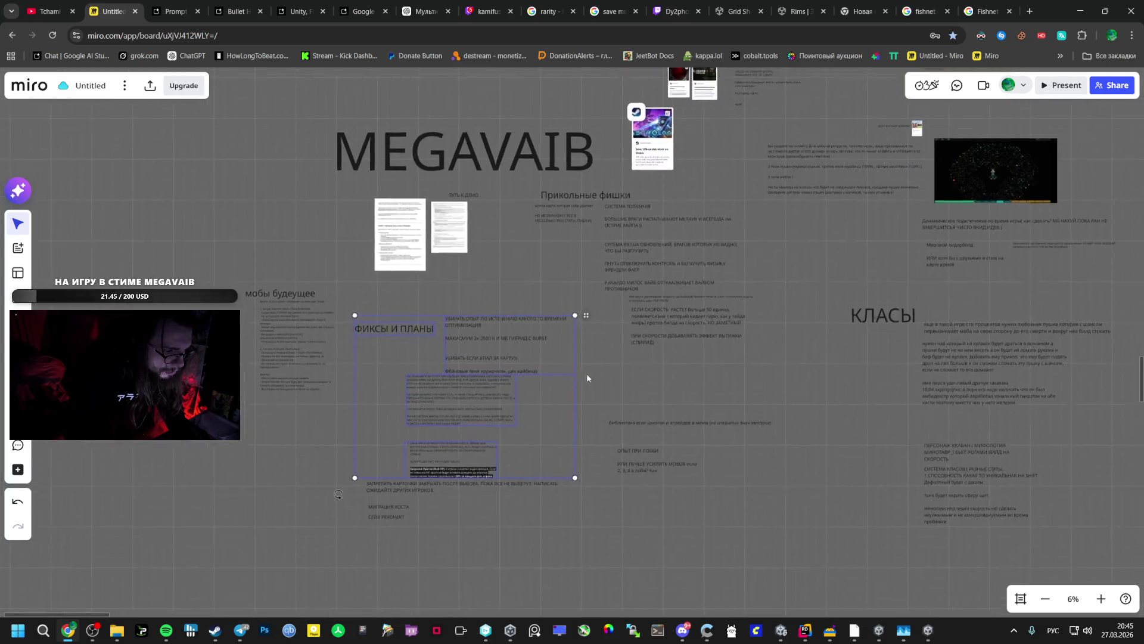
pyautogui.moveTo(354, 510); pyautogui.dragTo(354, 511)
pyautogui.moveTo(444, 410); pyautogui.dragTo(438, 456)
# Relocate the ОПЫТ ПРИ ЛОББИ note to a new spot
pyautogui.moveTo(745, 176)
pyautogui.mouseDown()
pyautogui.moveTo(584, 304)
pyautogui.moveTo(721, 457)
pyautogui.moveTo(728, 556)
pyautogui.mouseUp()
pyautogui.moveTo(740, 441); pyautogui.dragTo(677, 237)
pyautogui.click(714, 253)
pyautogui.click(580, 226)
pyautogui.moveTo(560, 264); pyautogui.dragTo(422, 350)
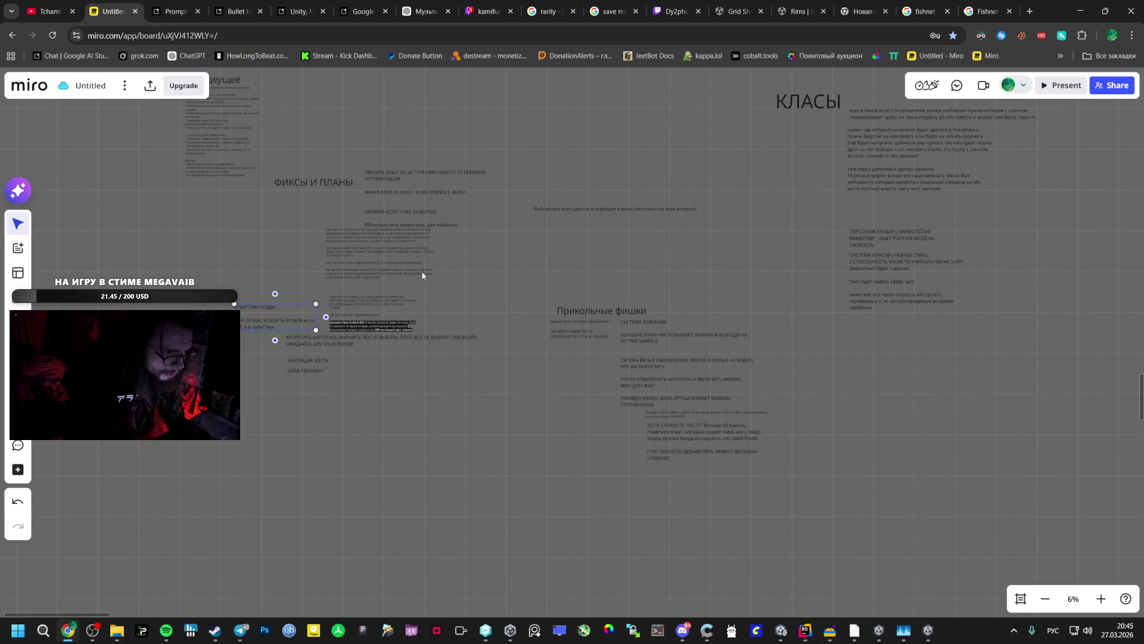
# Shift the whole Прикольные фишки section right and down
pyautogui.moveTo(566, 231)
pyautogui.mouseDown()
pyautogui.moveTo(598, 209)
pyautogui.moveTo(603, 413)
pyautogui.mouseUp()
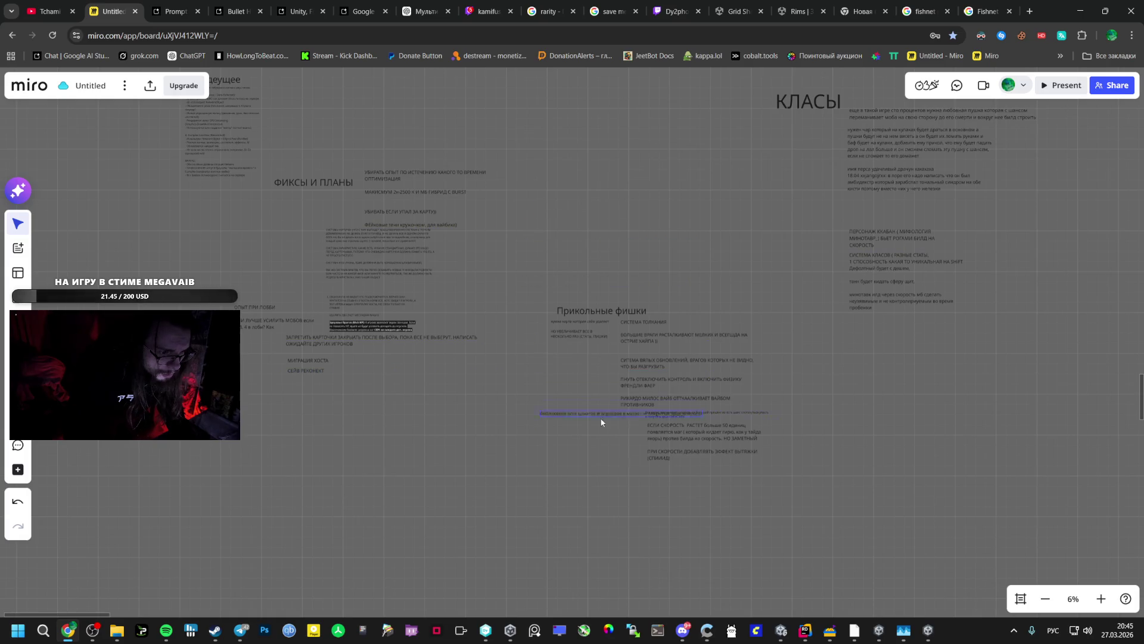
pyautogui.moveTo(756, 240); pyautogui.dragTo(577, 511)
pyautogui.moveTo(667, 367)
pyautogui.mouseDown()
pyautogui.moveTo(756, 416)
pyautogui.moveTo(753, 433)
pyautogui.mouseUp()
pyautogui.click(642, 254)
# Cancel the accidental page-save dialog and switch to OBS
pyautogui.hotkey('ctrl', 's')
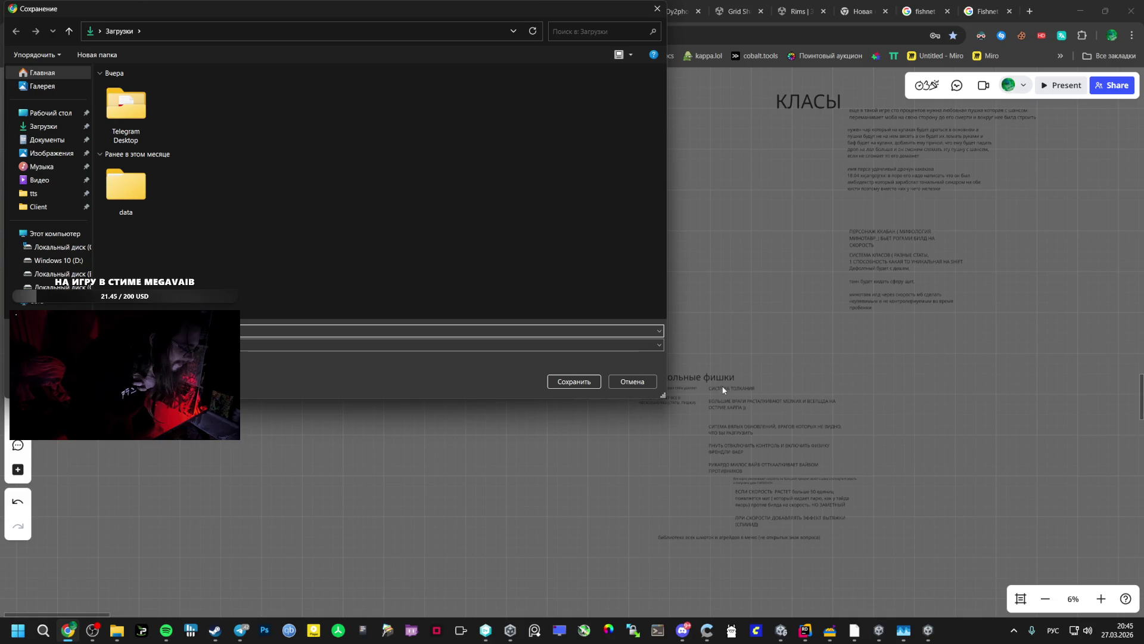
pyautogui.click(632, 381)
pyautogui.moveTo(92, 630)
pyautogui.click(70, 582)
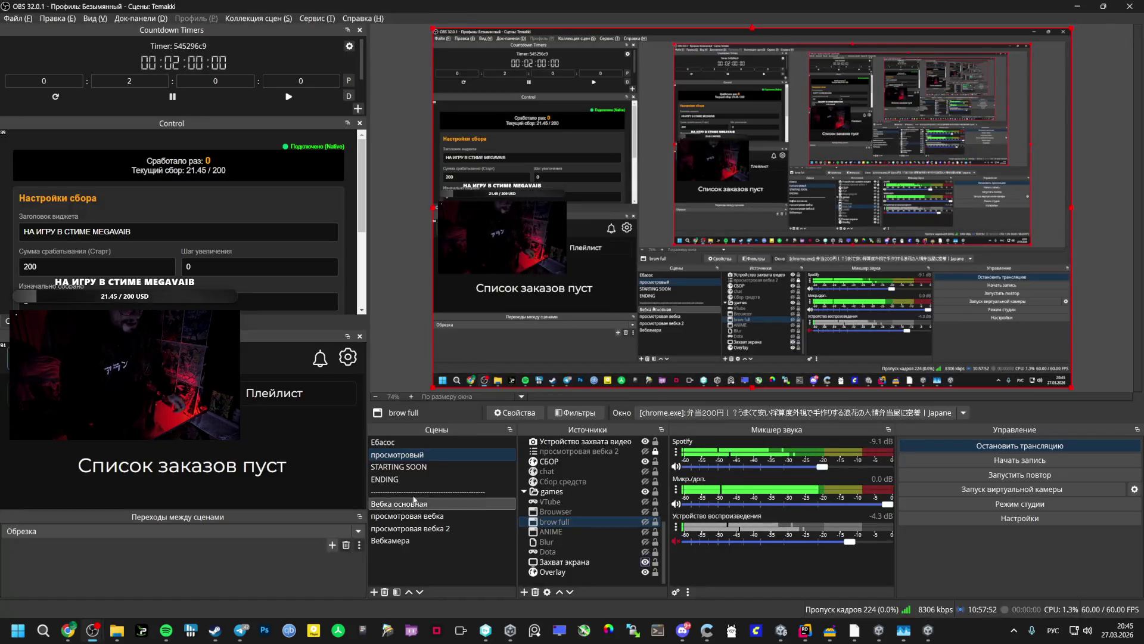
# Play Killing my Love from Любимые треки in Spotify, then open the Микр./доп. audio filters in OBS
pyautogui.click(166, 630)
pyautogui.press('space')
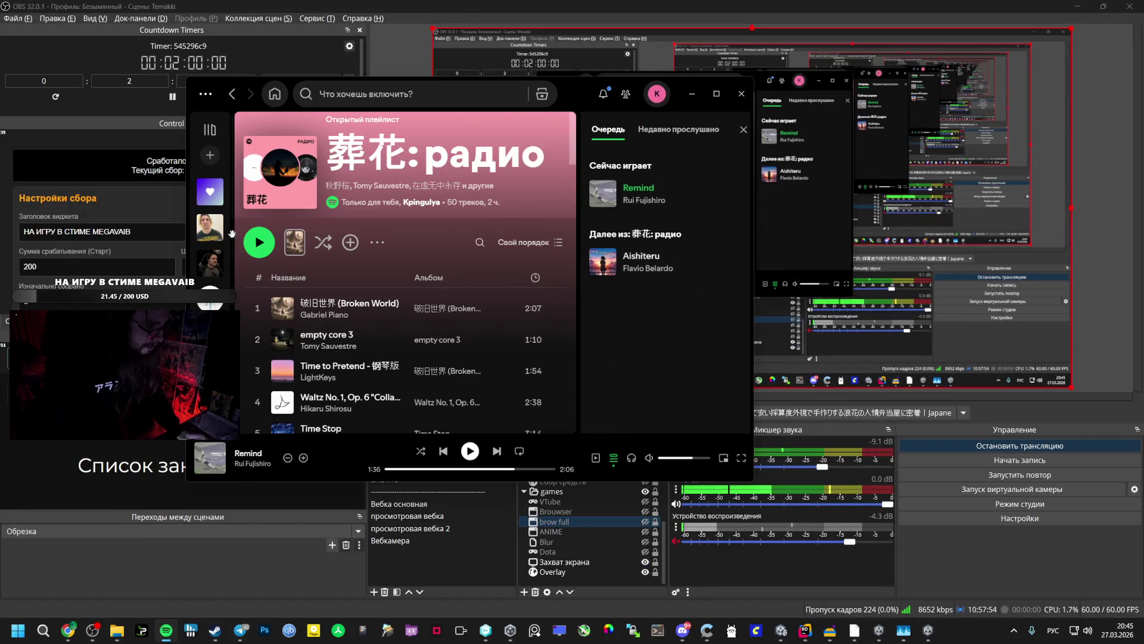
pyautogui.moveTo(210, 227)
pyautogui.mouseDown()
pyautogui.moveTo(280, 224)
pyautogui.moveTo(280, 337)
pyautogui.moveTo(280, 222)
pyautogui.mouseUp()
pyautogui.click(223, 190)
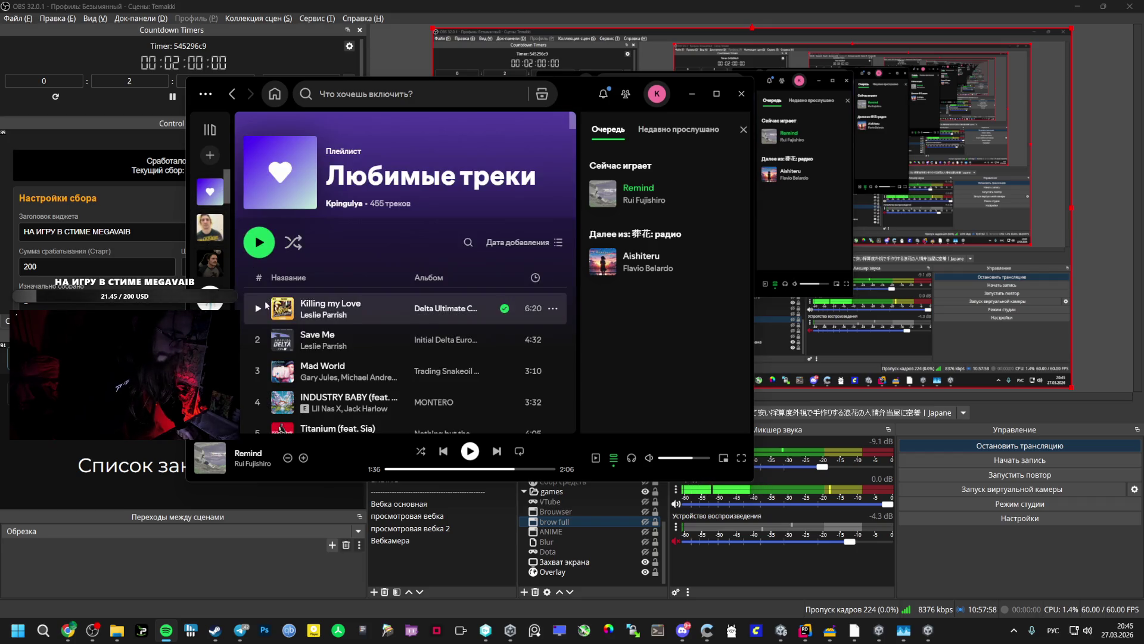
pyautogui.click(265, 308)
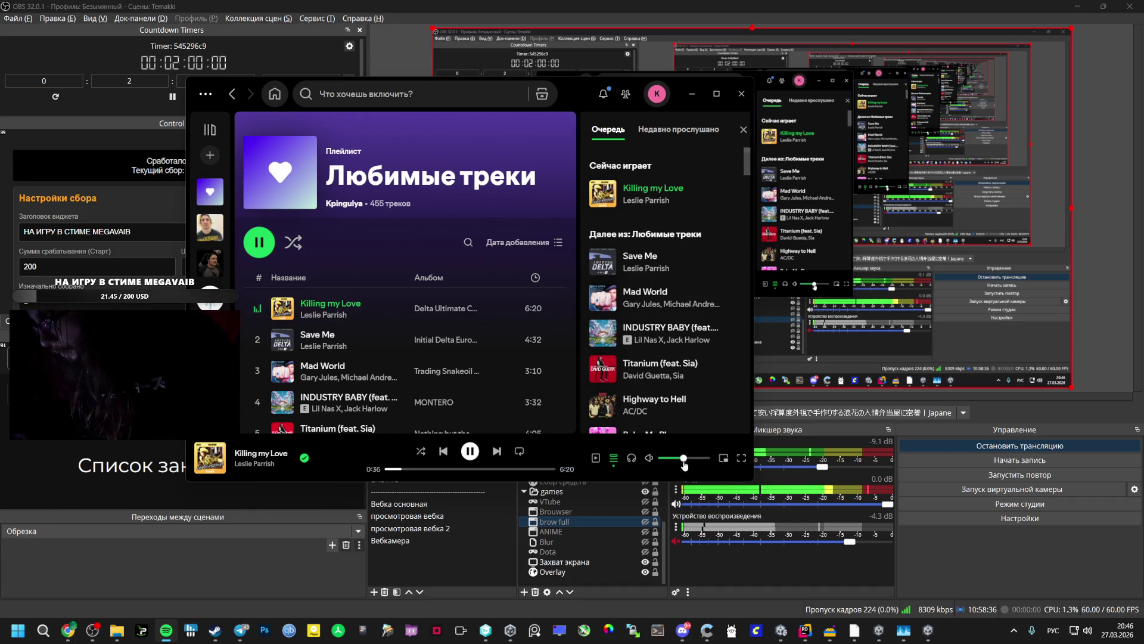
pyautogui.click(676, 490)
pyautogui.click(694, 456)
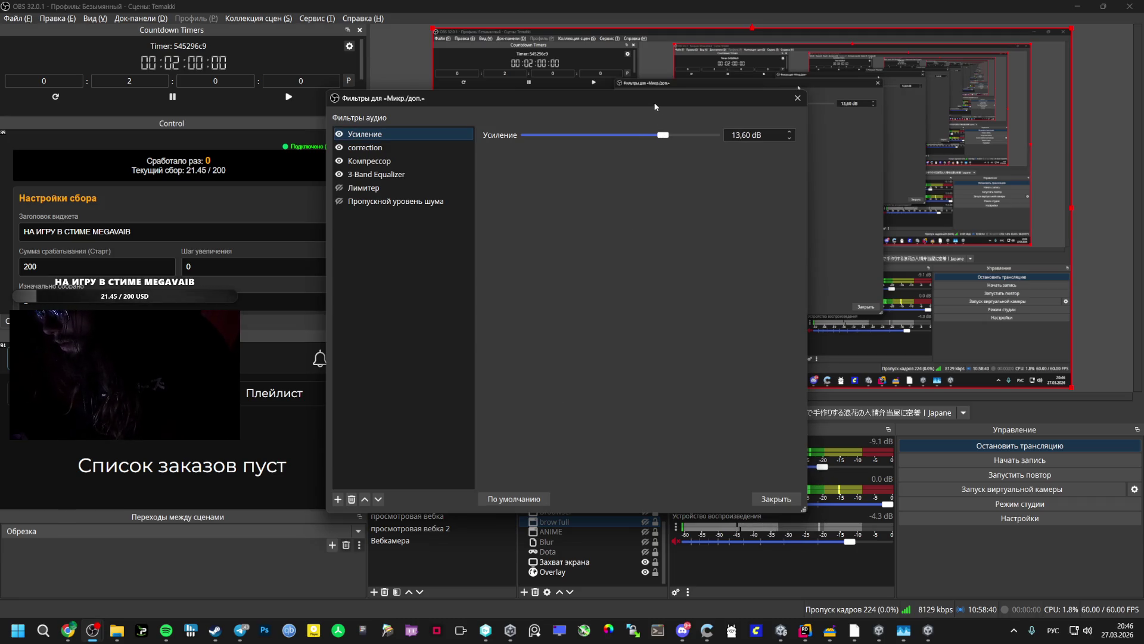
# Move the Фильтры для «Микр./доп.» dialog aside and close it
pyautogui.moveTo(656, 106); pyautogui.dragTo(537, 179)
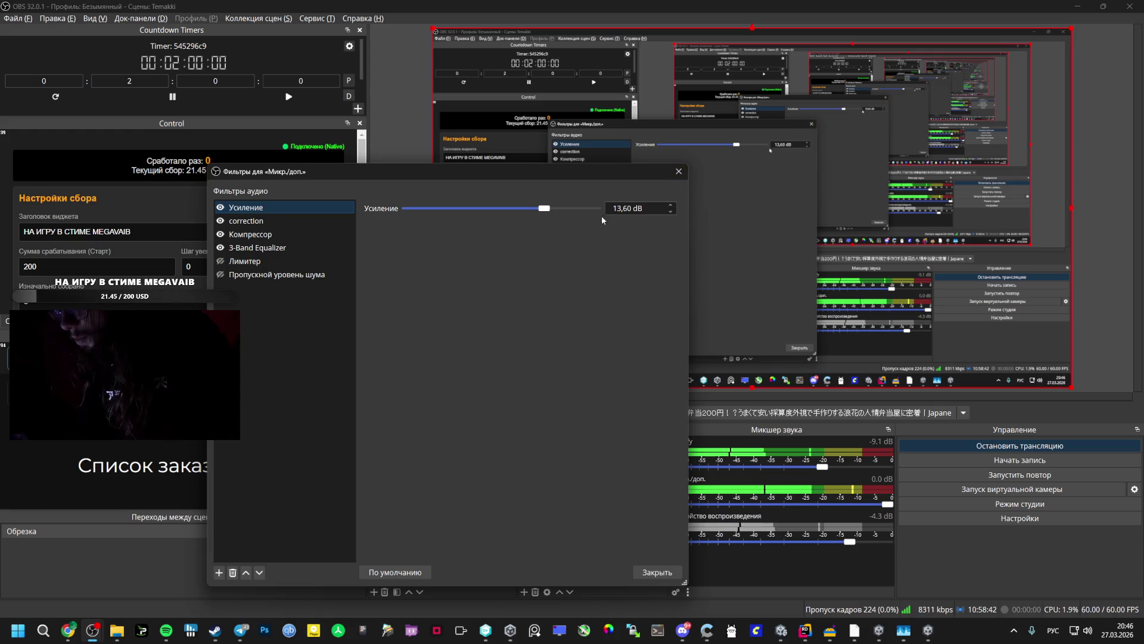
pyautogui.click(679, 171)
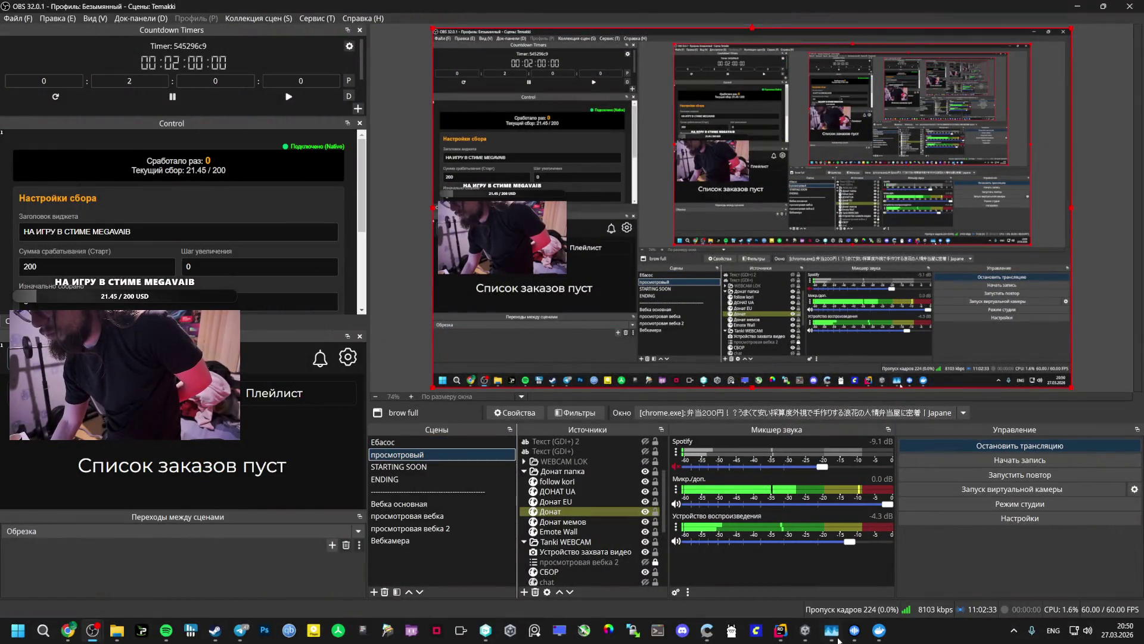
# Bring the Stream Talker Client window in front of OBS from the taskbar
pyautogui.click(855, 630)
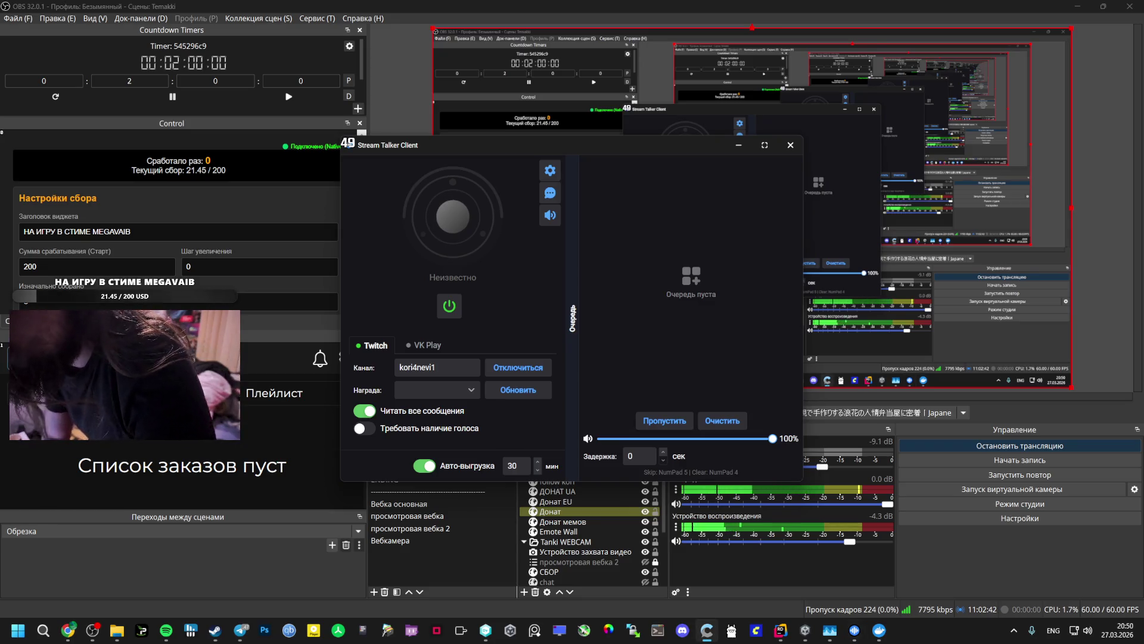
pyautogui.click(454, 316)
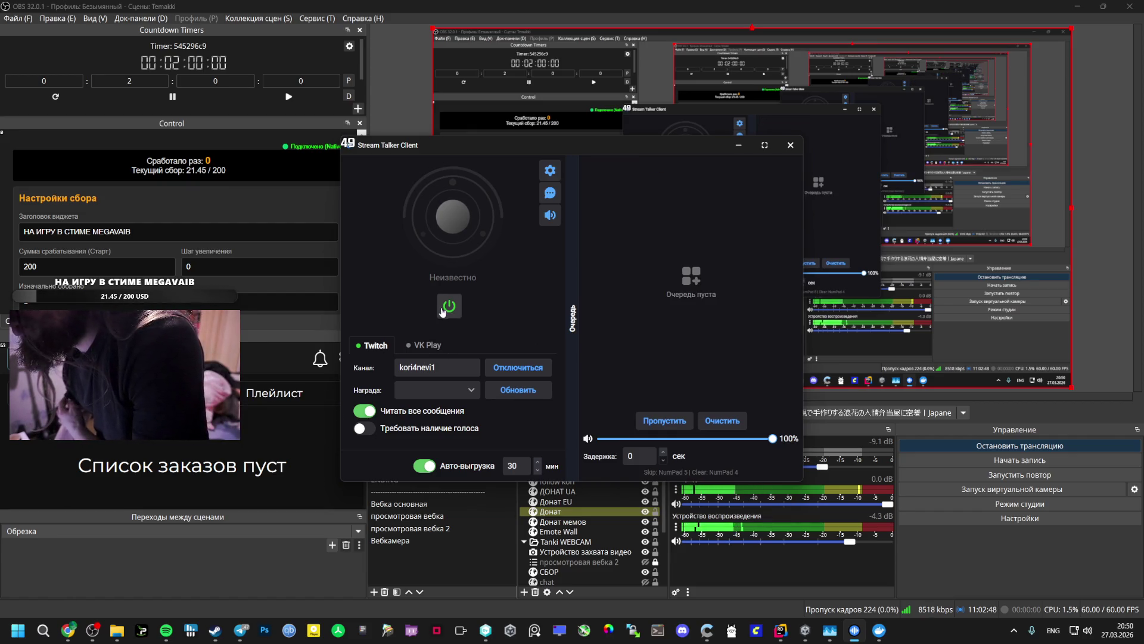
pyautogui.click(550, 171)
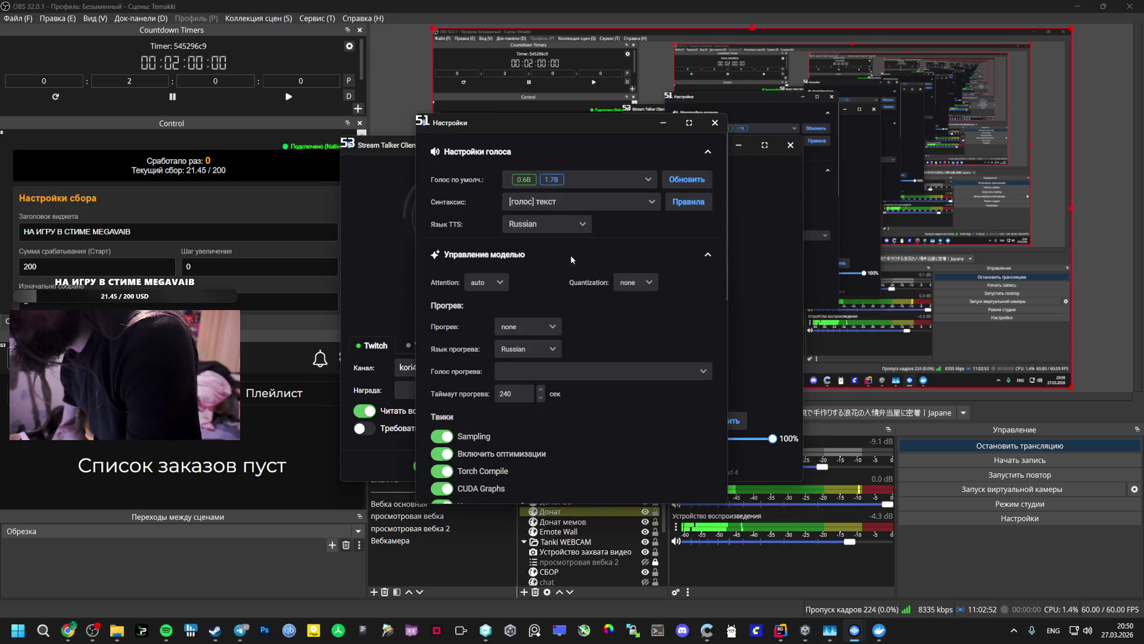
pyautogui.press('Escape')
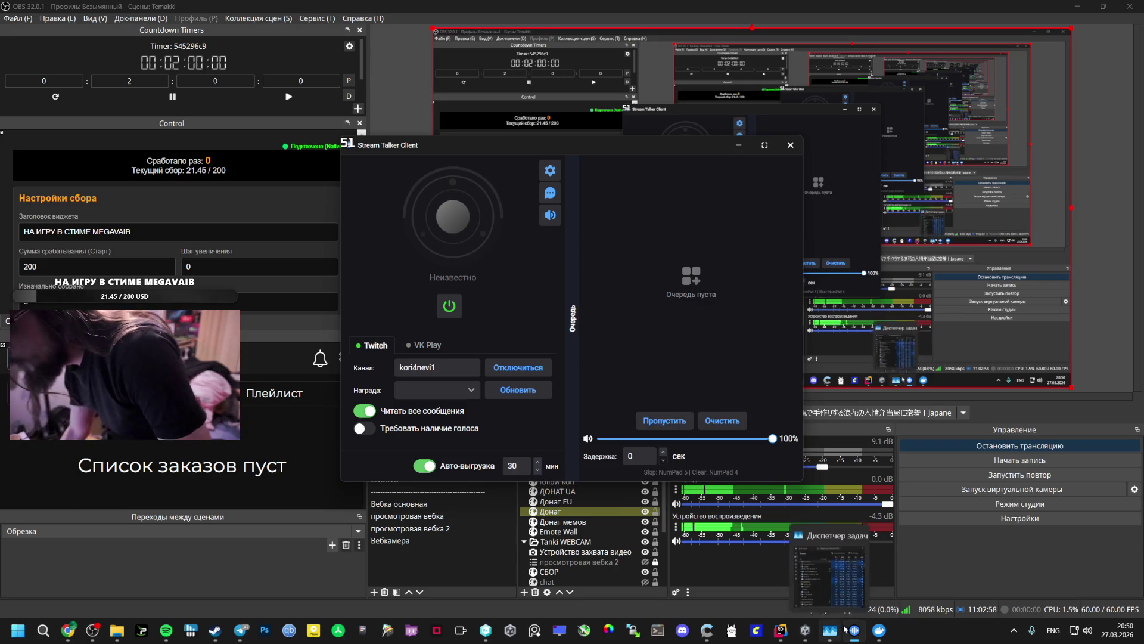
pyautogui.click(879, 630)
# Start the stream-talker-server container in Docker Desktop and return to Stream Talker Client
pyautogui.click(817, 223)
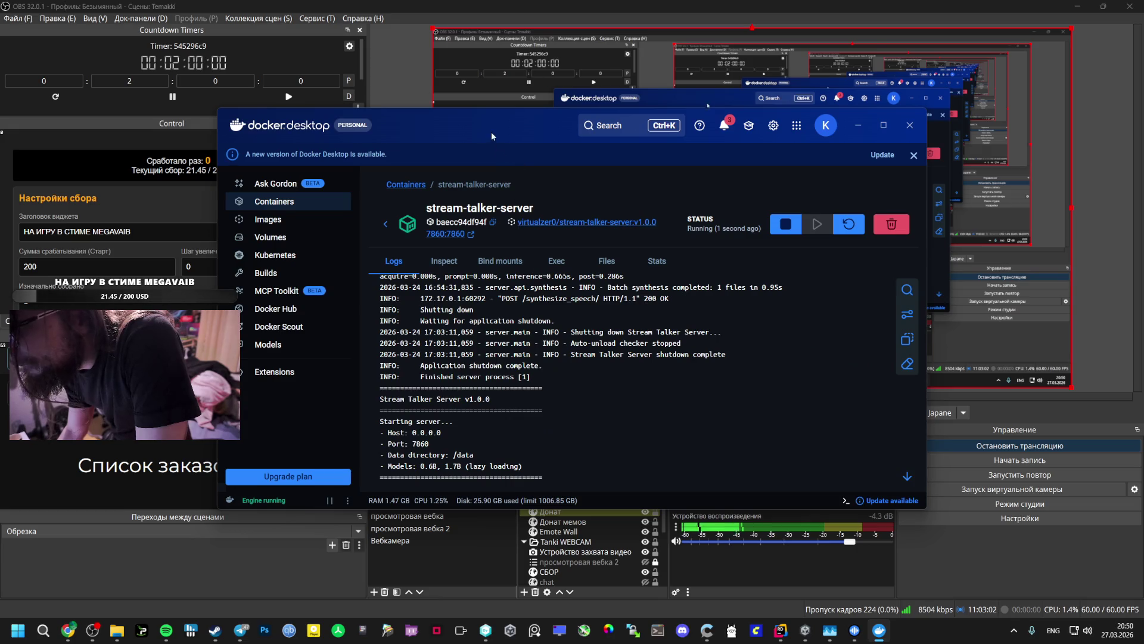
pyautogui.moveTo(491, 133); pyautogui.dragTo(481, 325)
pyautogui.click(473, 262)
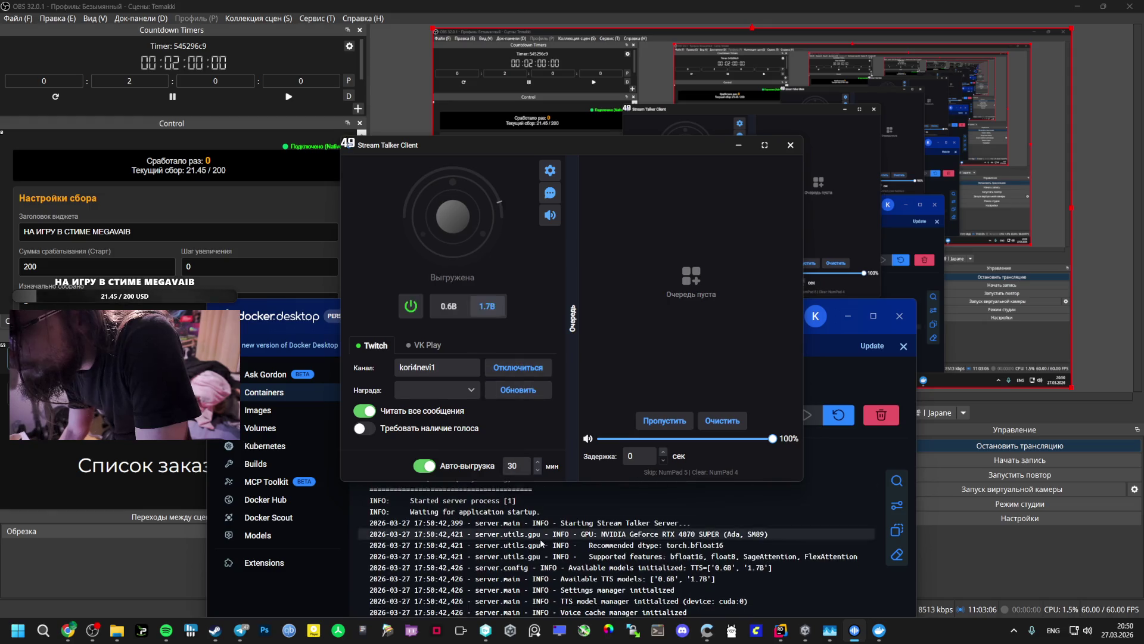
pyautogui.click(551, 507)
pyautogui.click(496, 260)
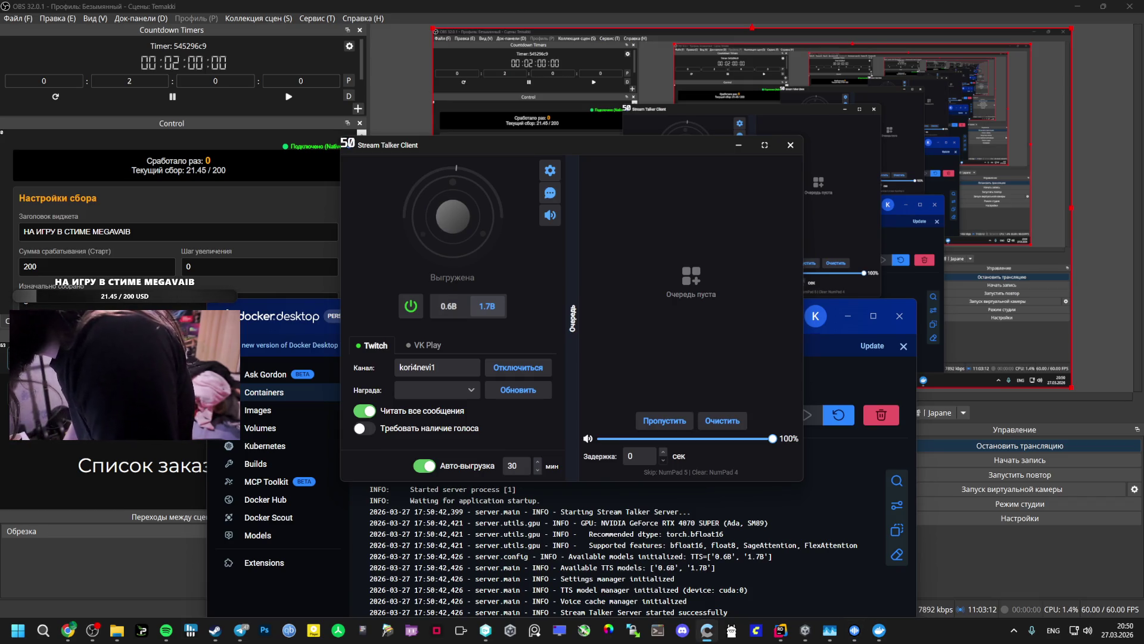
# Load the voice model, switch its Attention setting to another mode, then minimize Stream Talker Client
pyautogui.click(863, 324)
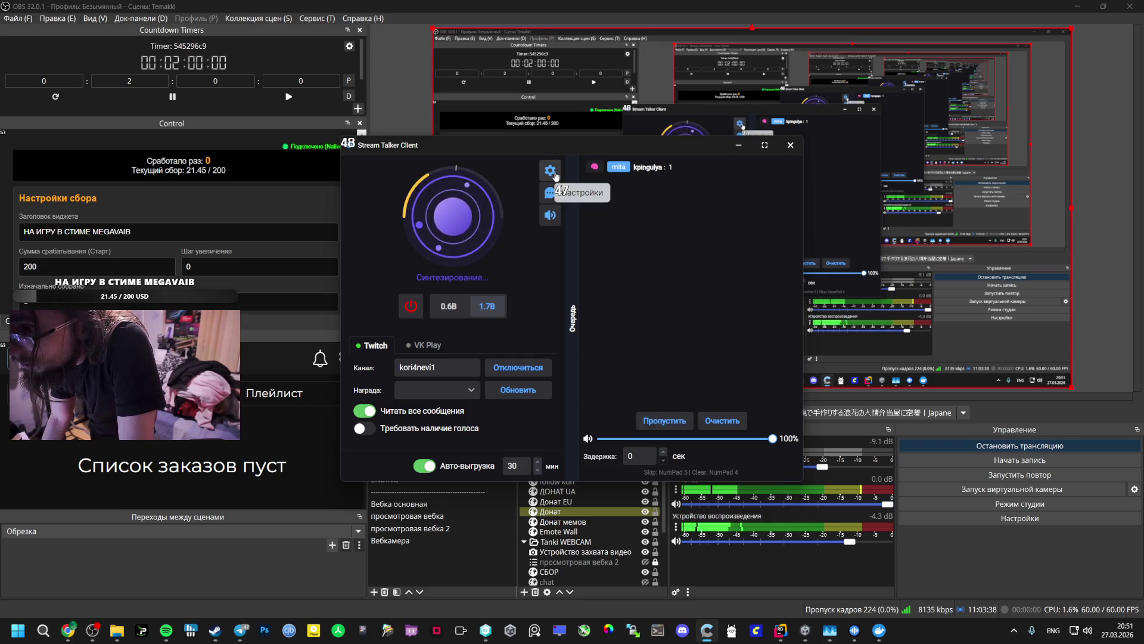
pyautogui.click(550, 171)
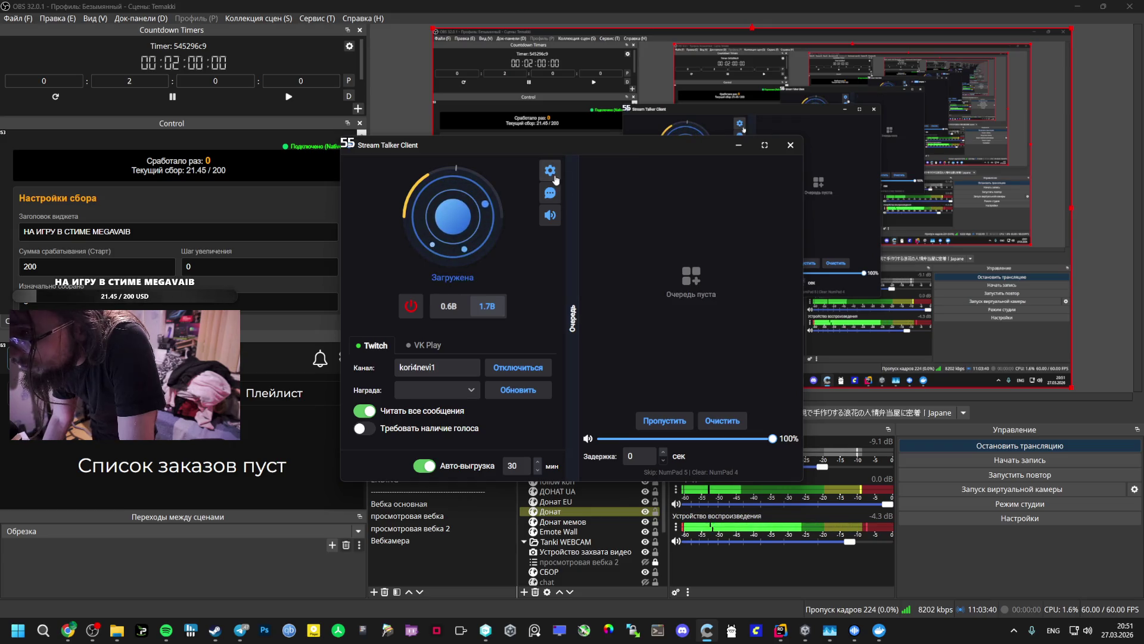
pyautogui.click(486, 282)
pyautogui.click(485, 327)
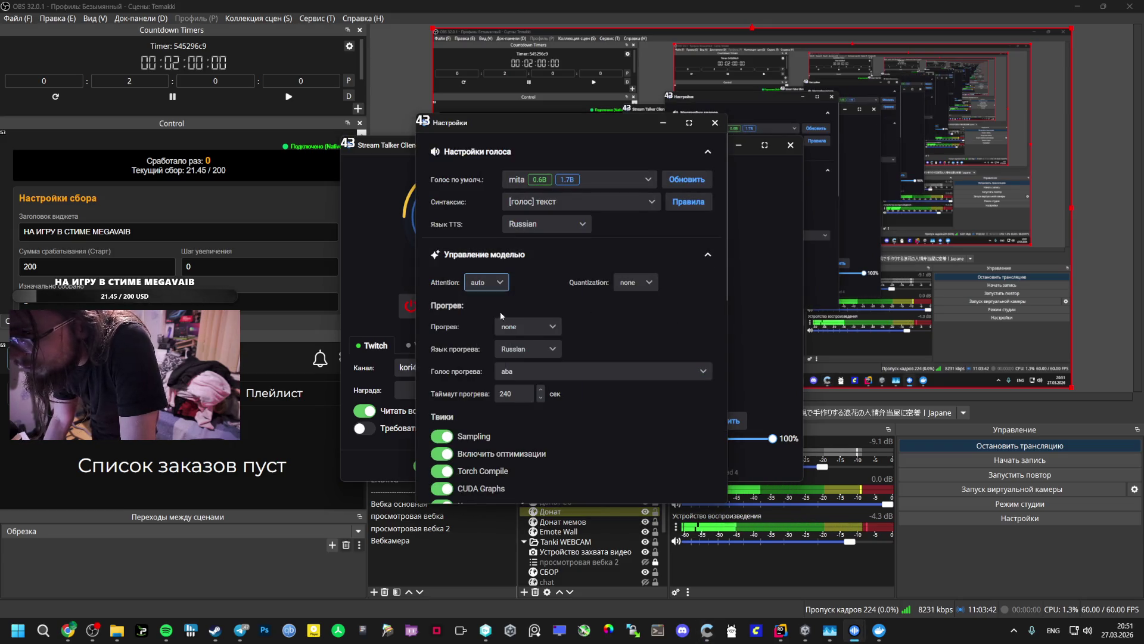
pyautogui.click(715, 123)
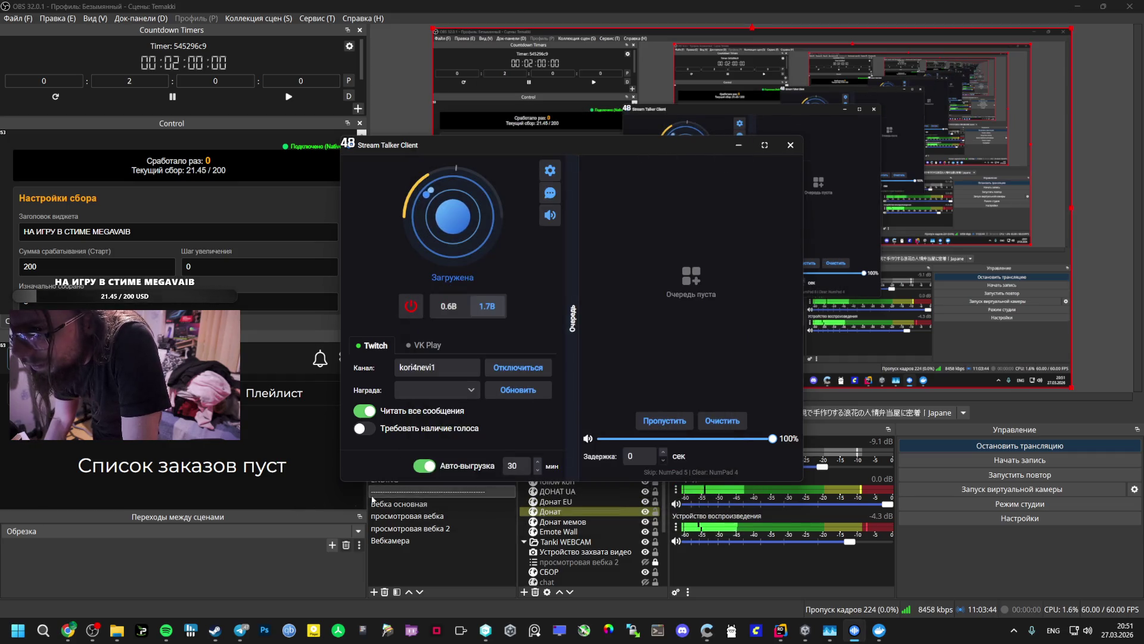
pyautogui.click(790, 145)
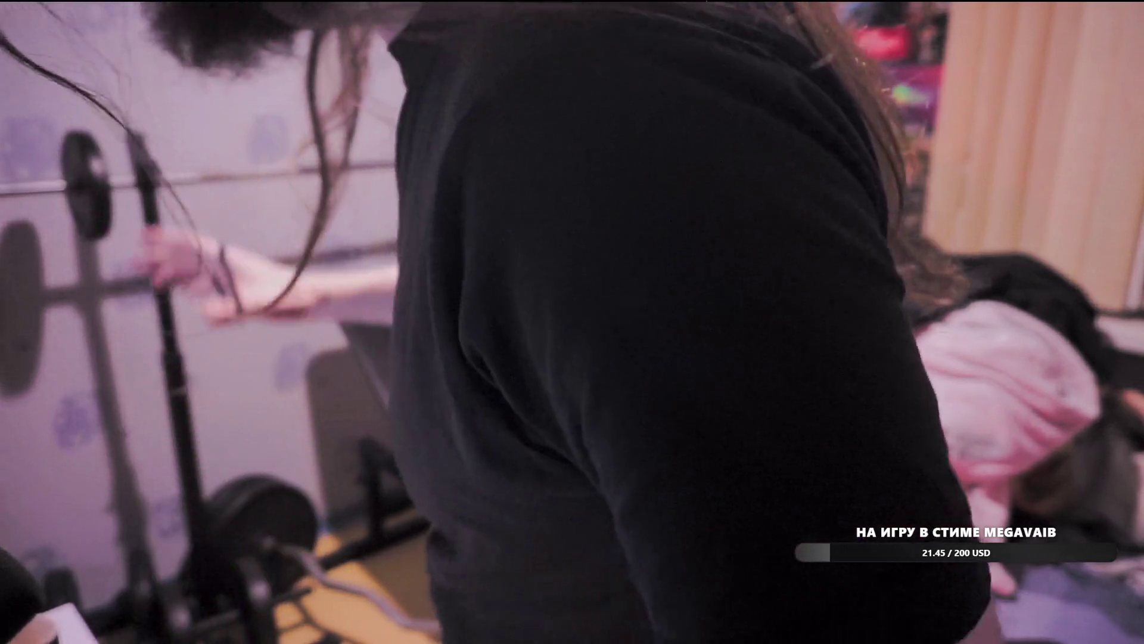